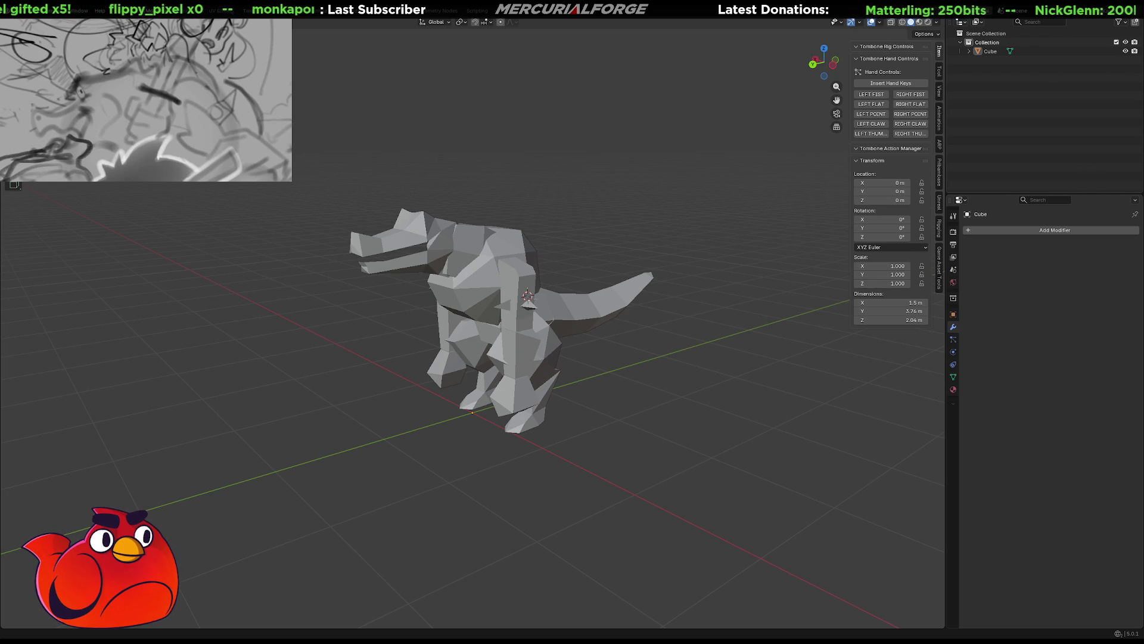
# Orbit around the dinosaur to inspect it from the front, top and tail
pyautogui.moveTo(724, 346)
pyautogui.mouseDown(button='middle')
pyautogui.moveTo(633, 355)
pyautogui.moveTo(589, 339)
pyautogui.mouseUp(button='middle')
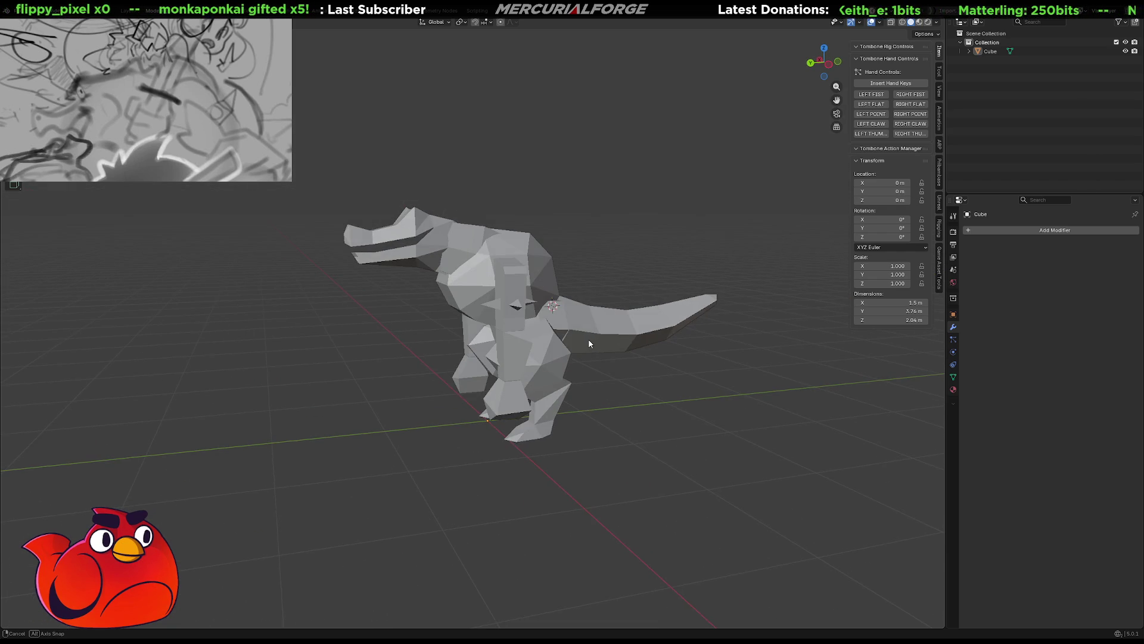
pyautogui.scroll(4, 623, 375)
pyautogui.moveTo(578, 393)
pyautogui.mouseDown(button='middle')
pyautogui.moveTo(693, 382)
pyautogui.moveTo(572, 391)
pyautogui.mouseUp(button='middle')
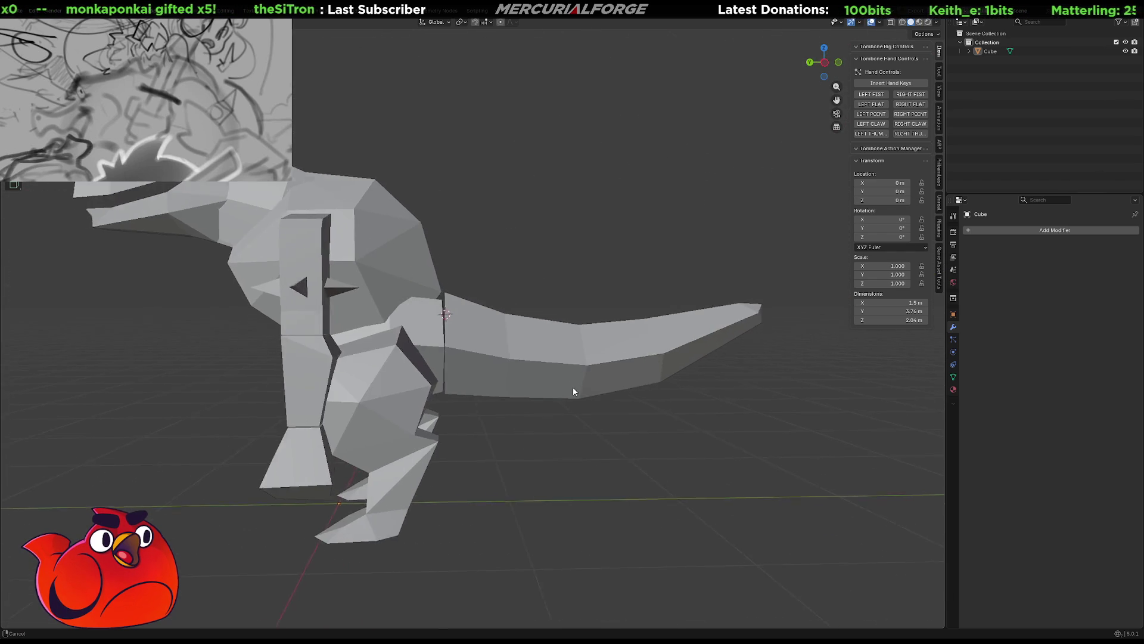
pyautogui.scroll(3, 537, 384)
pyautogui.moveTo(475, 378)
pyautogui.mouseDown(button='middle')
pyautogui.moveTo(625, 398)
pyautogui.moveTo(852, 484)
pyautogui.moveTo(781, 422)
pyautogui.moveTo(802, 415)
pyautogui.moveTo(801, 433)
pyautogui.moveTo(802, 403)
pyautogui.moveTo(697, 454)
pyautogui.mouseUp(button='middle')
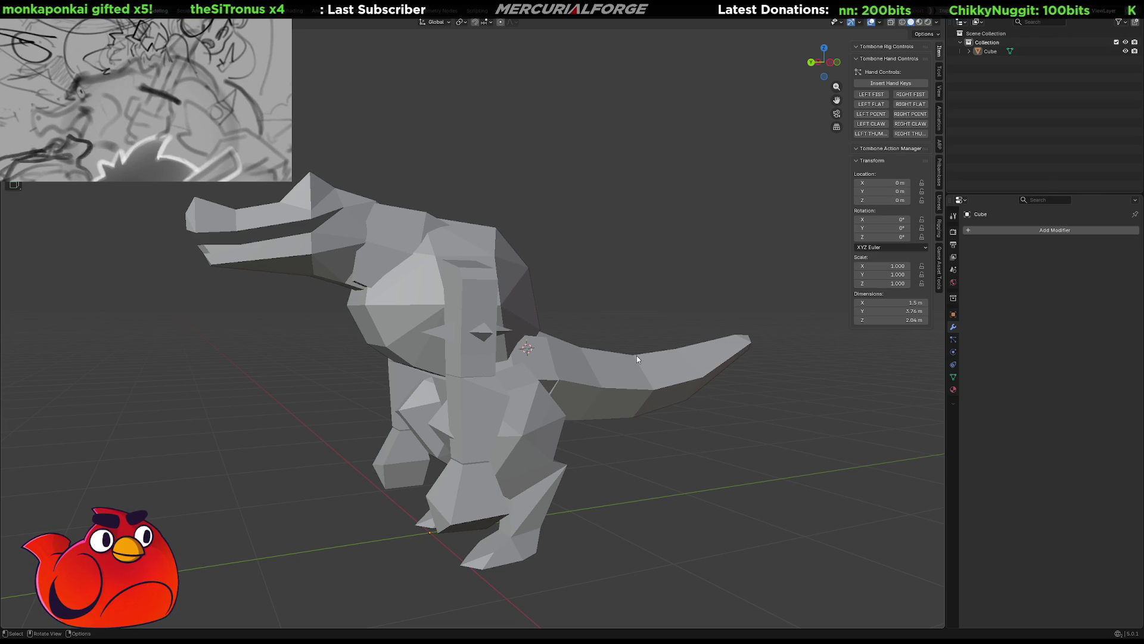
pyautogui.moveTo(488, 292); pyautogui.dragTo(525, 308, button='middle')
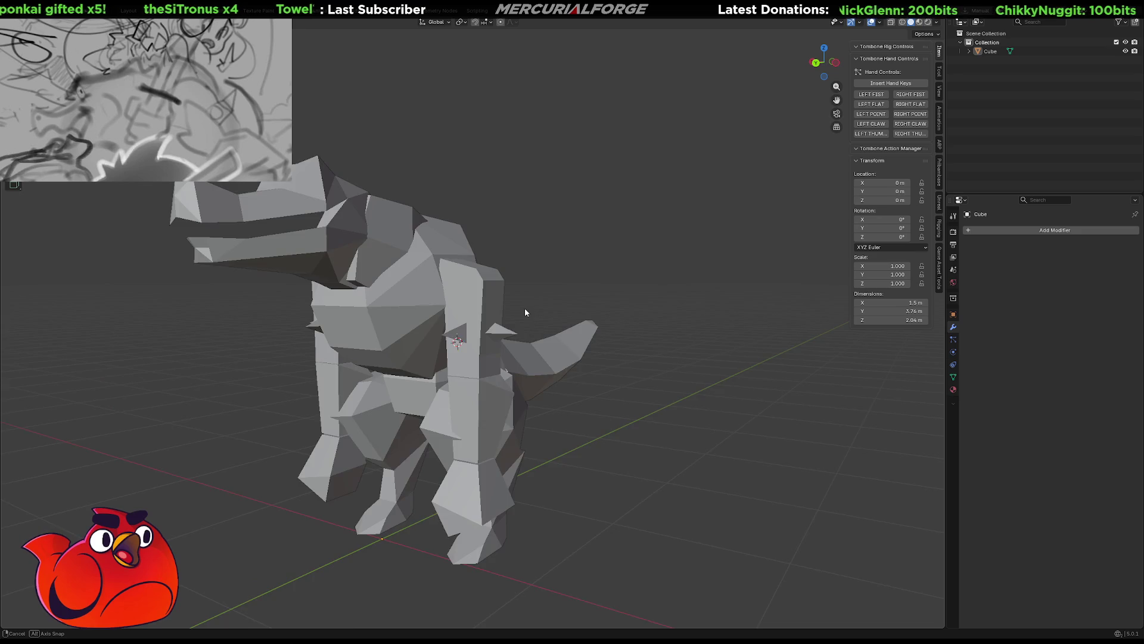
pyautogui.scroll(4, 525, 303)
# Select the dinosaur mesh and enter Edit Mode, orbiting around its body
pyautogui.click(498, 301)
pyautogui.scroll(-3, 537, 317)
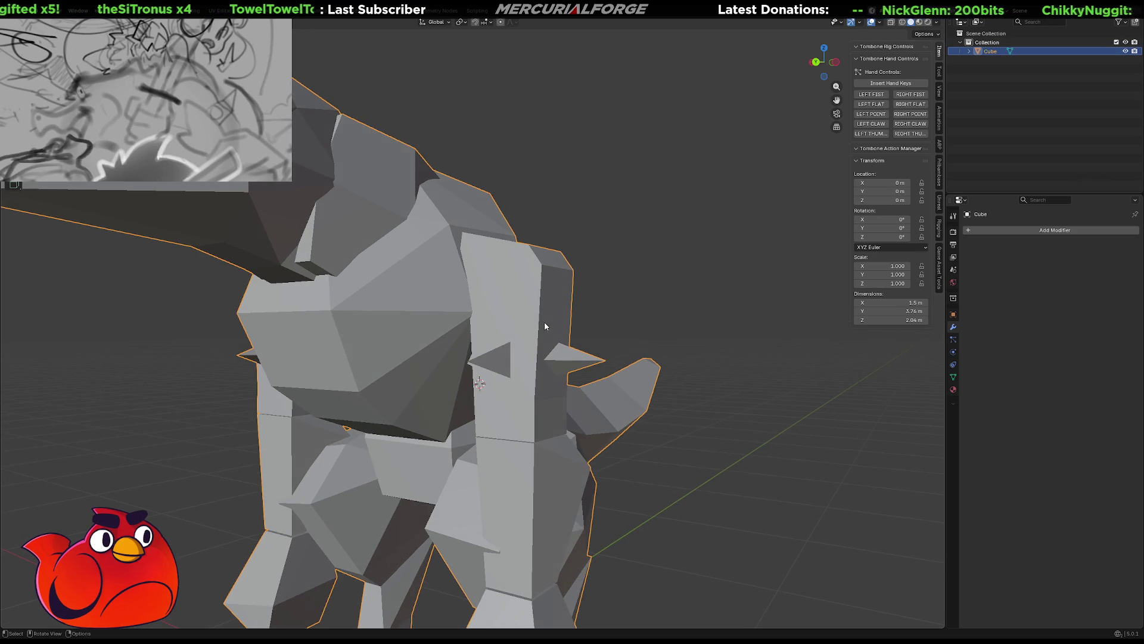
pyautogui.press('Tab')
pyautogui.scroll(-2, 538, 317)
pyautogui.scroll(3, 537, 318)
pyautogui.moveTo(537, 317)
pyautogui.mouseDown(button='middle')
pyautogui.moveTo(723, 322)
pyautogui.moveTo(514, 324)
pyautogui.moveTo(573, 324)
pyautogui.mouseUp(button='middle')
pyautogui.scroll(-4, 723, 322)
pyautogui.scroll(2, 515, 325)
pyautogui.scroll(2, 514, 325)
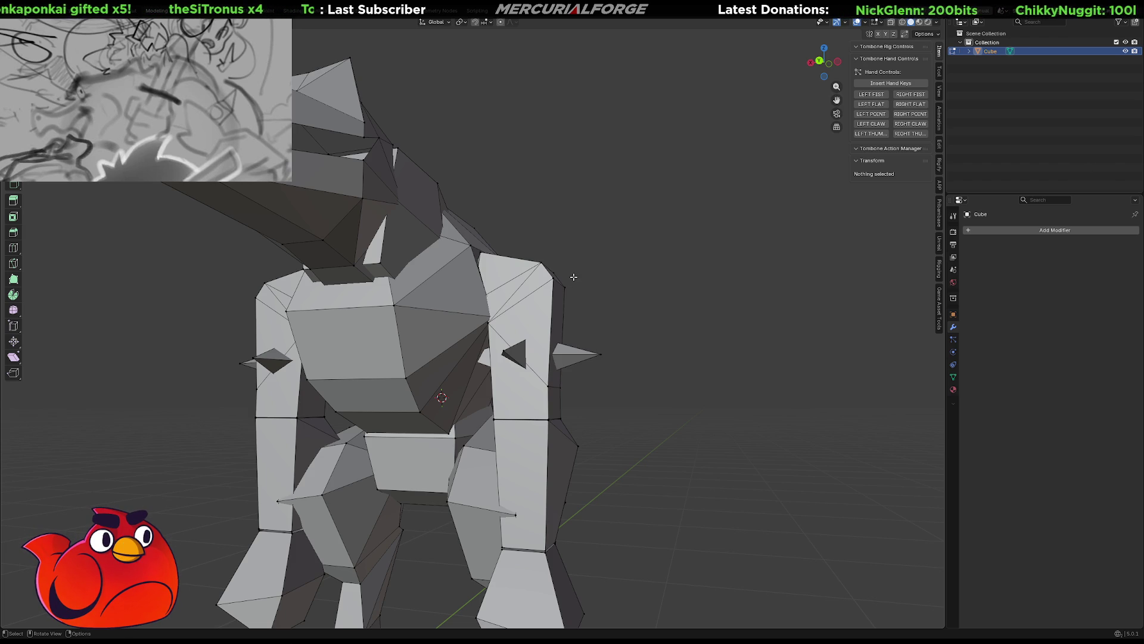
pyautogui.scroll(5, 593, 276)
pyautogui.moveTo(594, 277)
pyautogui.mouseDown(button='middle')
pyautogui.moveTo(518, 332)
pyautogui.moveTo(608, 340)
pyautogui.moveTo(544, 335)
pyautogui.mouseUp(button='middle')
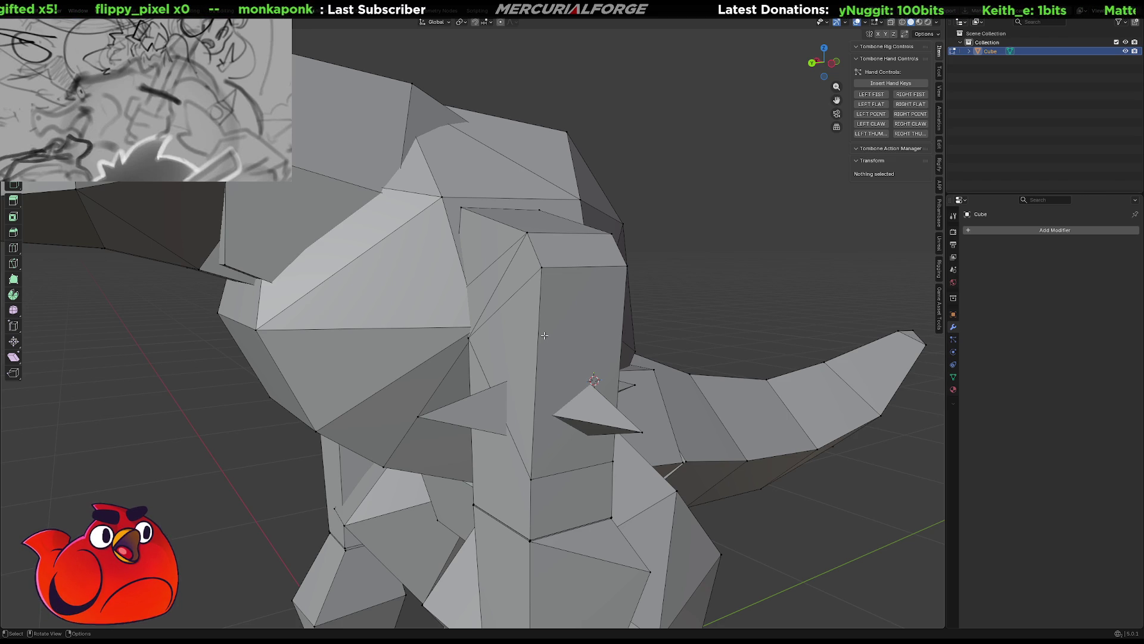
pyautogui.moveTo(543, 336)
pyautogui.mouseDown(button='middle')
pyautogui.moveTo(520, 413)
pyautogui.moveTo(388, 404)
pyautogui.moveTo(531, 392)
pyautogui.moveTo(645, 319)
pyautogui.mouseUp(button='middle')
# Select the whole connected upper-arm piece with L and delete its vertices
pyautogui.click(613, 328)
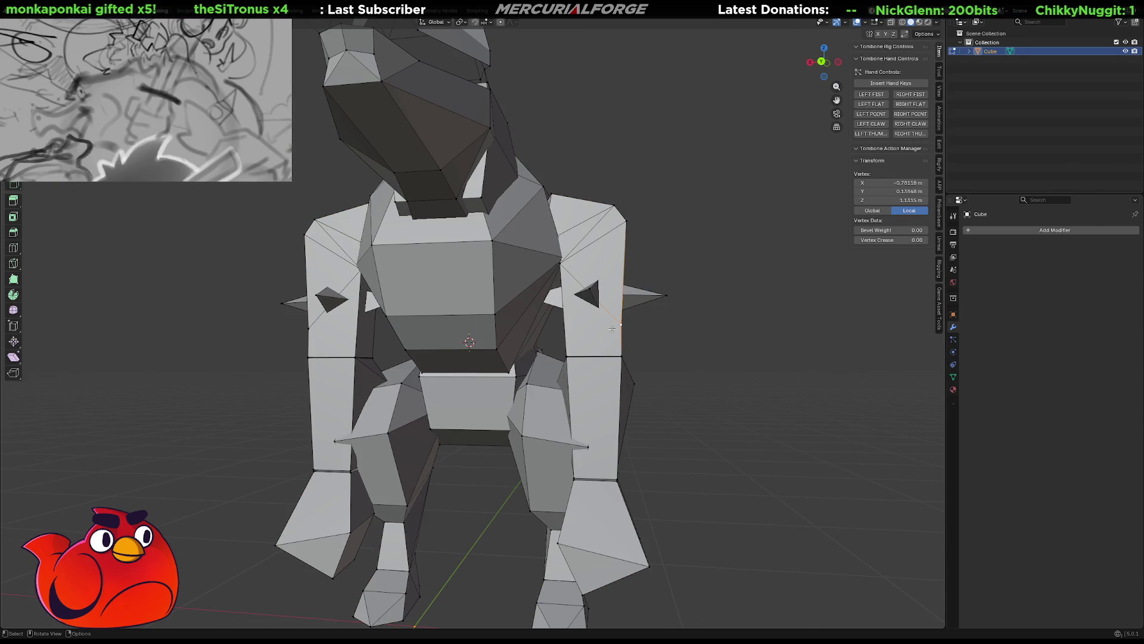
pyautogui.click(598, 330)
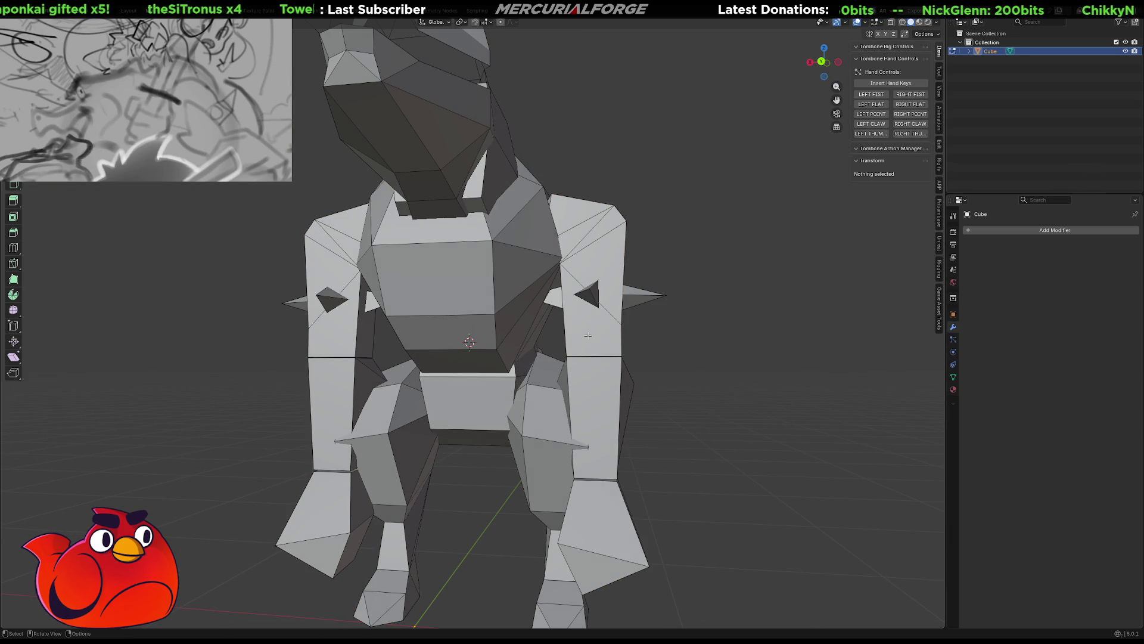
pyautogui.press('l')
pyautogui.press('l')
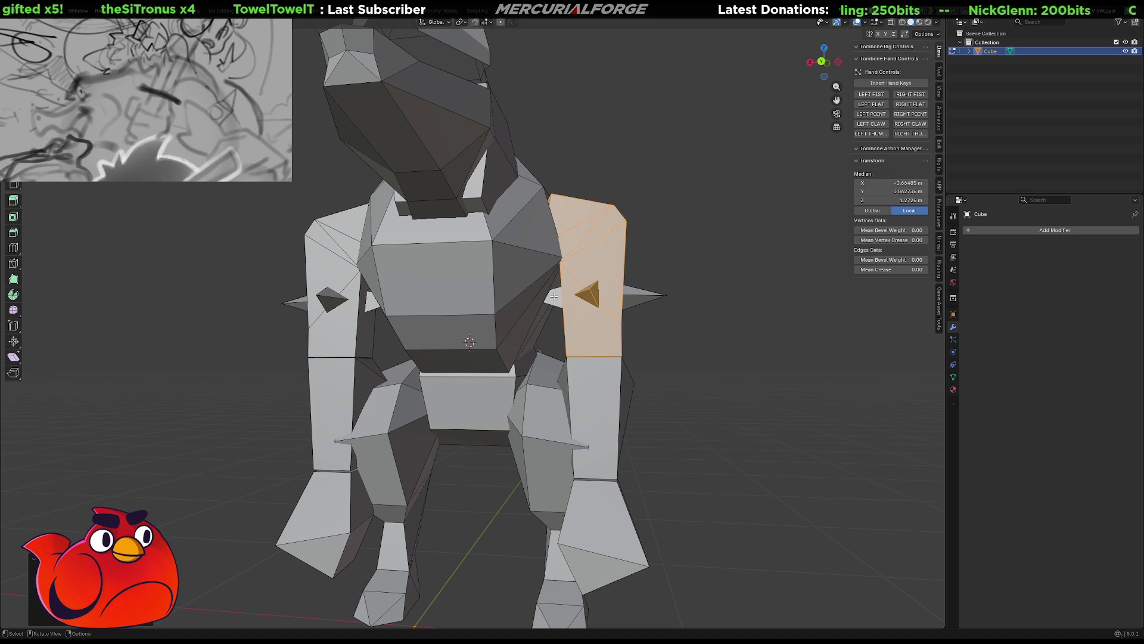
pyautogui.click(280, 307)
pyautogui.press('l')
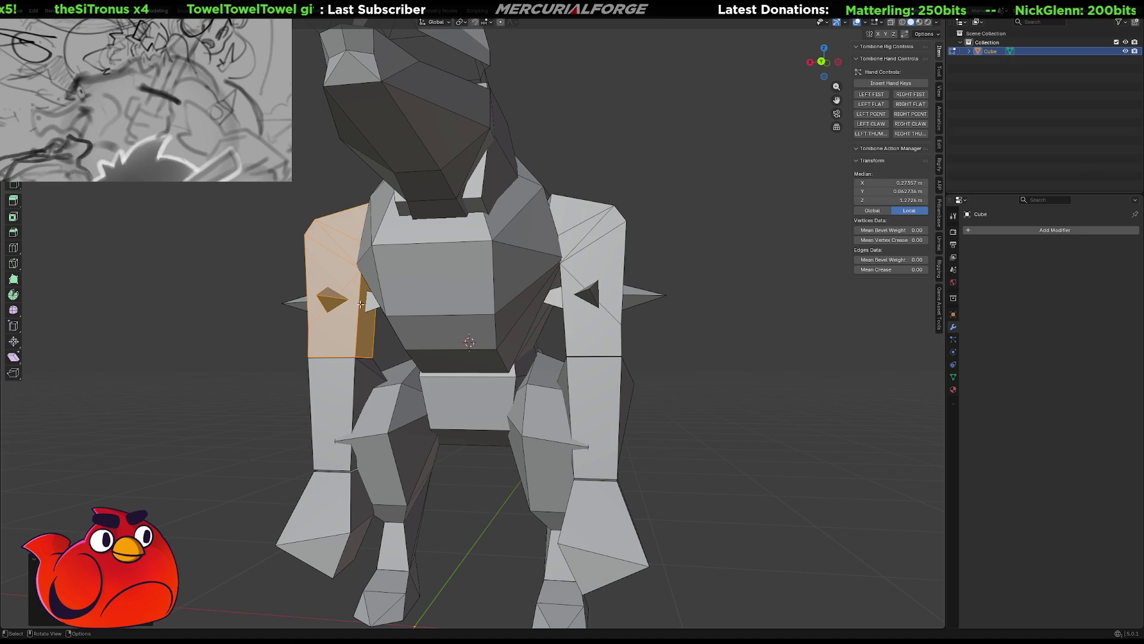
pyautogui.press('l')
pyautogui.press('l')
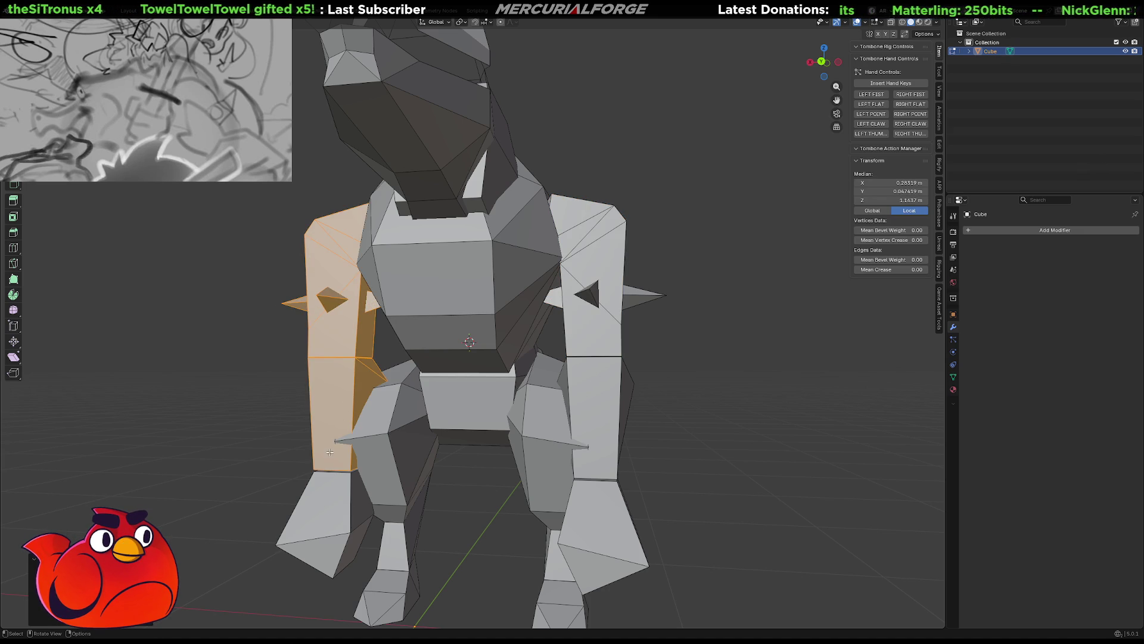
pyautogui.moveTo(329, 452); pyautogui.dragTo(417, 453, button='middle')
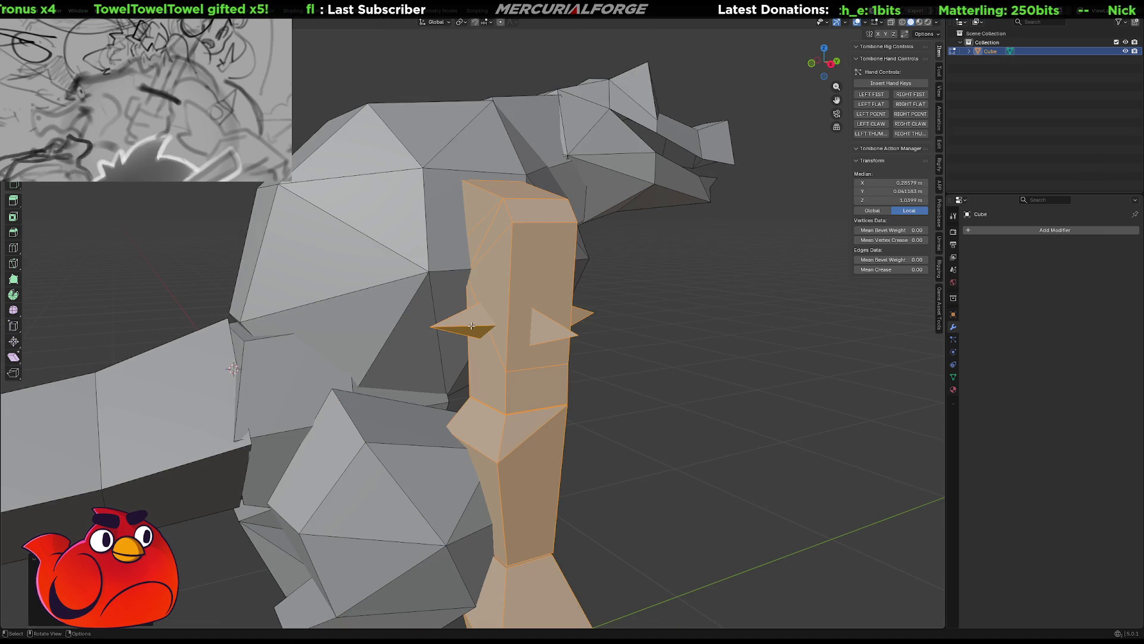
pyautogui.press('x')
pyautogui.click(446, 255)
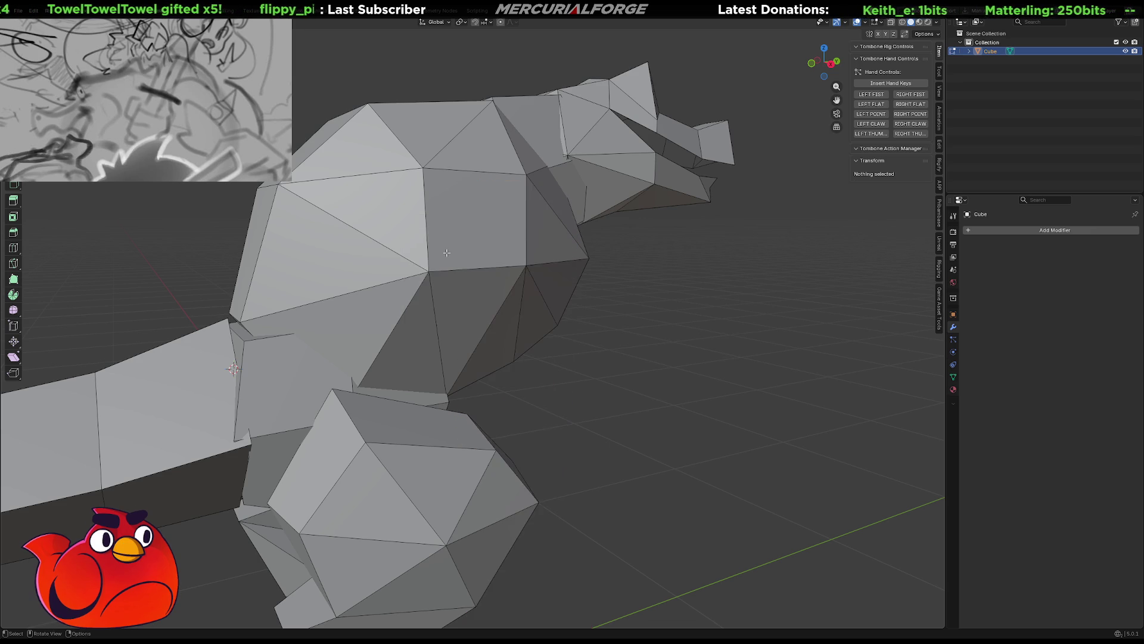
pyautogui.scroll(-5, 565, 378)
# Select the whole lower left leg with L and delete its vertices
pyautogui.moveTo(565, 378); pyautogui.dragTo(633, 243, button='middle')
pyautogui.scroll(2, 633, 243)
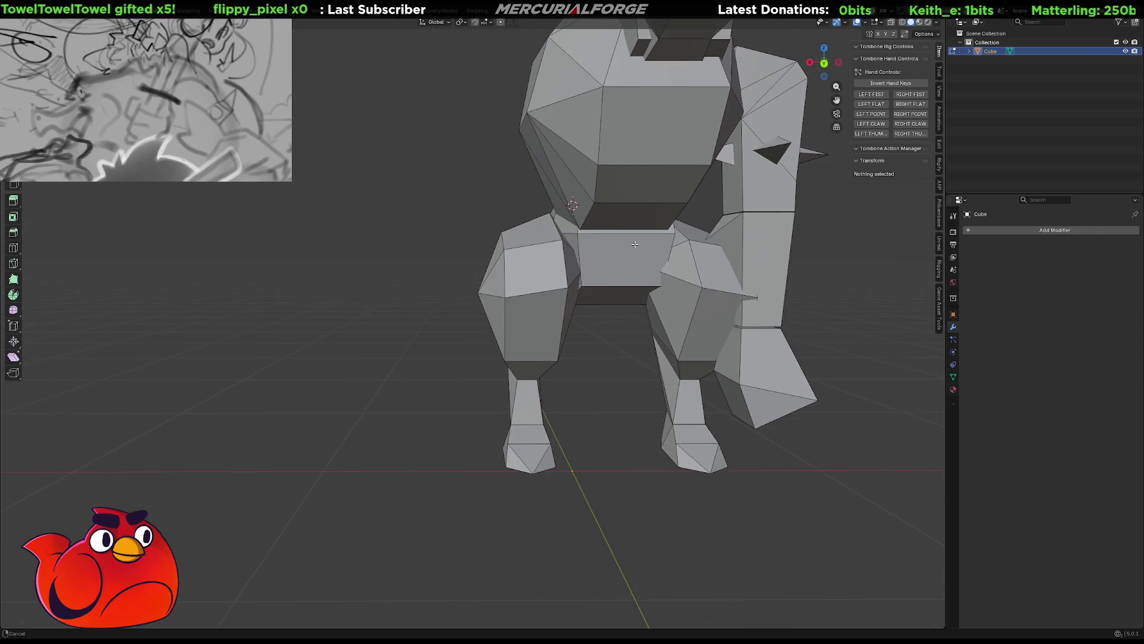
pyautogui.press('x')
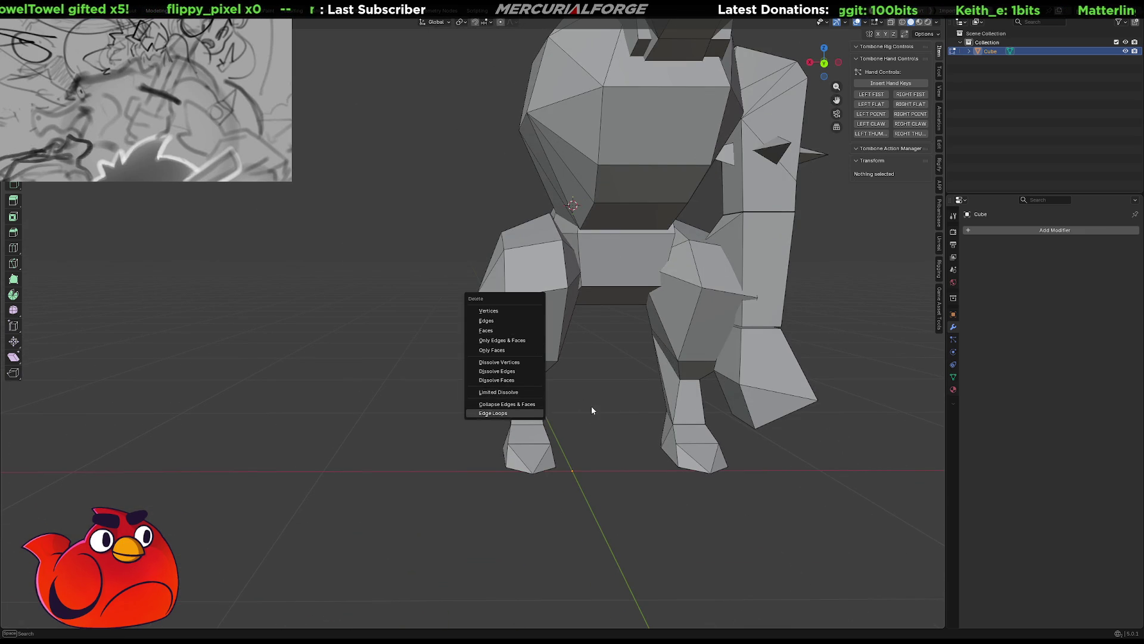
pyautogui.press('Escape')
pyautogui.press('l')
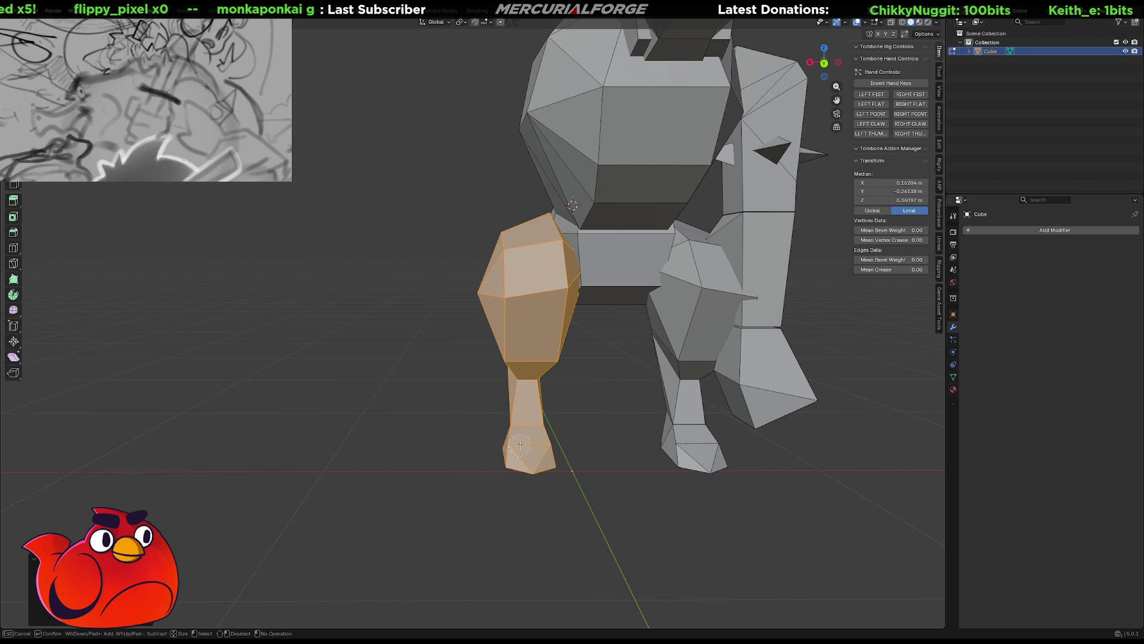
pyautogui.press('x')
pyautogui.click(519, 444)
pyautogui.moveTo(558, 383)
pyautogui.mouseDown(button='middle')
pyautogui.moveTo(570, 429)
pyautogui.moveTo(710, 427)
pyautogui.moveTo(544, 403)
pyautogui.moveTo(797, 421)
pyautogui.moveTo(427, 294)
pyautogui.moveTo(589, 328)
pyautogui.moveTo(619, 287)
pyautogui.moveTo(595, 401)
pyautogui.moveTo(580, 383)
pyautogui.moveTo(569, 403)
pyautogui.moveTo(562, 320)
pyautogui.moveTo(581, 274)
pyautogui.moveTo(708, 273)
pyautogui.moveTo(571, 299)
pyautogui.moveTo(692, 337)
pyautogui.mouseUp(button='middle')
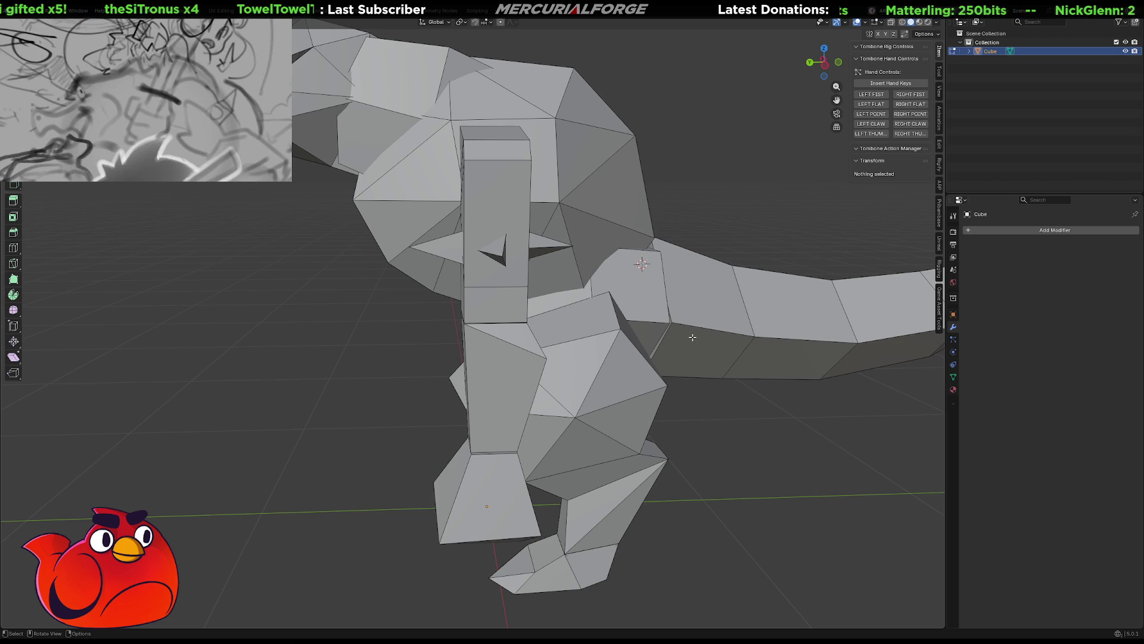
pyautogui.moveTo(483, 278)
pyautogui.mouseDown(button='middle')
pyautogui.moveTo(528, 288)
pyautogui.moveTo(502, 279)
pyautogui.mouseUp(button='middle')
pyautogui.scroll(3, 638, 284)
pyautogui.moveTo(400, 294)
pyautogui.mouseDown(button='middle')
pyautogui.moveTo(508, 320)
pyautogui.moveTo(771, 291)
pyautogui.moveTo(557, 289)
pyautogui.mouseUp(button='middle')
pyautogui.click(509, 320)
pyautogui.moveTo(634, 213); pyautogui.dragTo(587, 250)
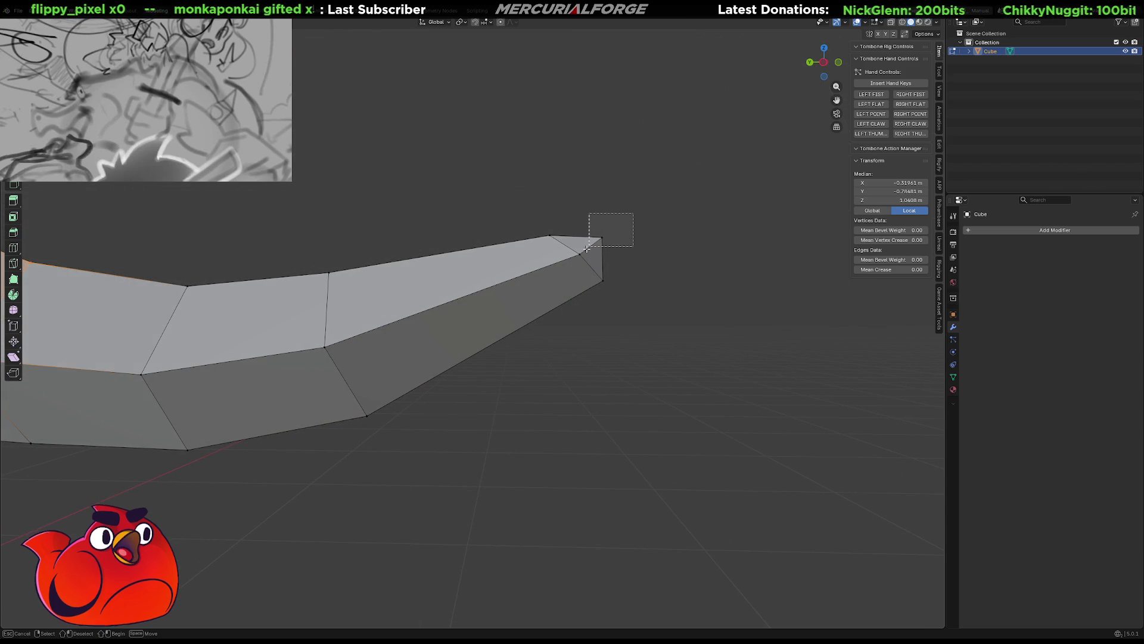
# Move the tail-tip vertex with X locked to start sharpening the tip
pyautogui.keyDown('shift'); pyautogui.moveTo(613, 251); pyautogui.dragTo(577, 286, button='middle'); pyautogui.keyUp('shift')
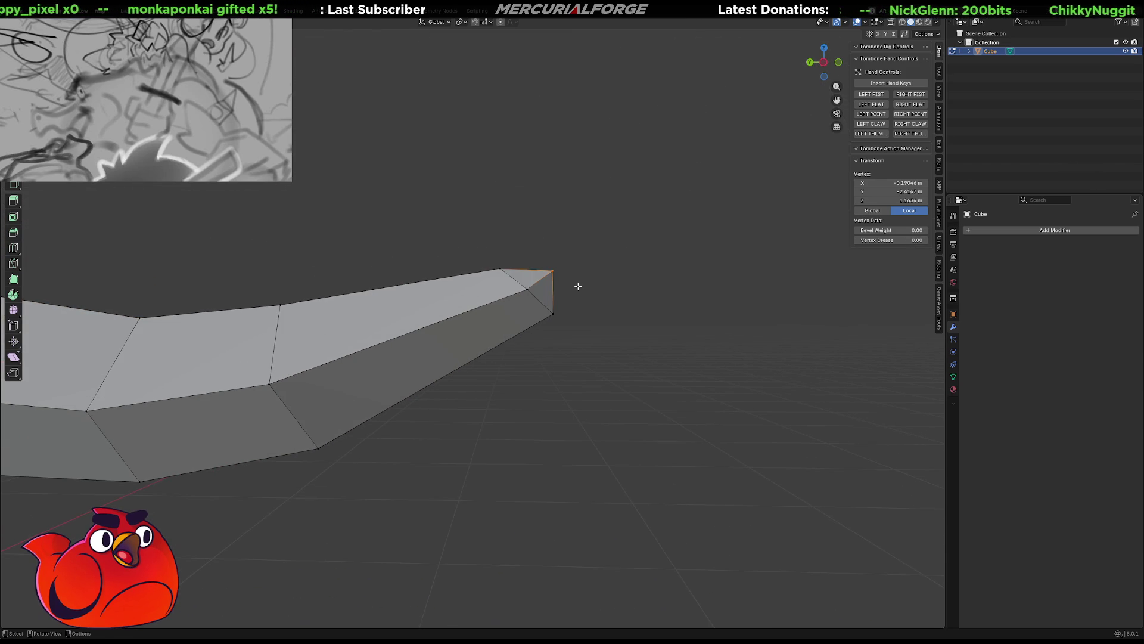
pyautogui.press('g')
pyautogui.hotkey('shift', 'x')
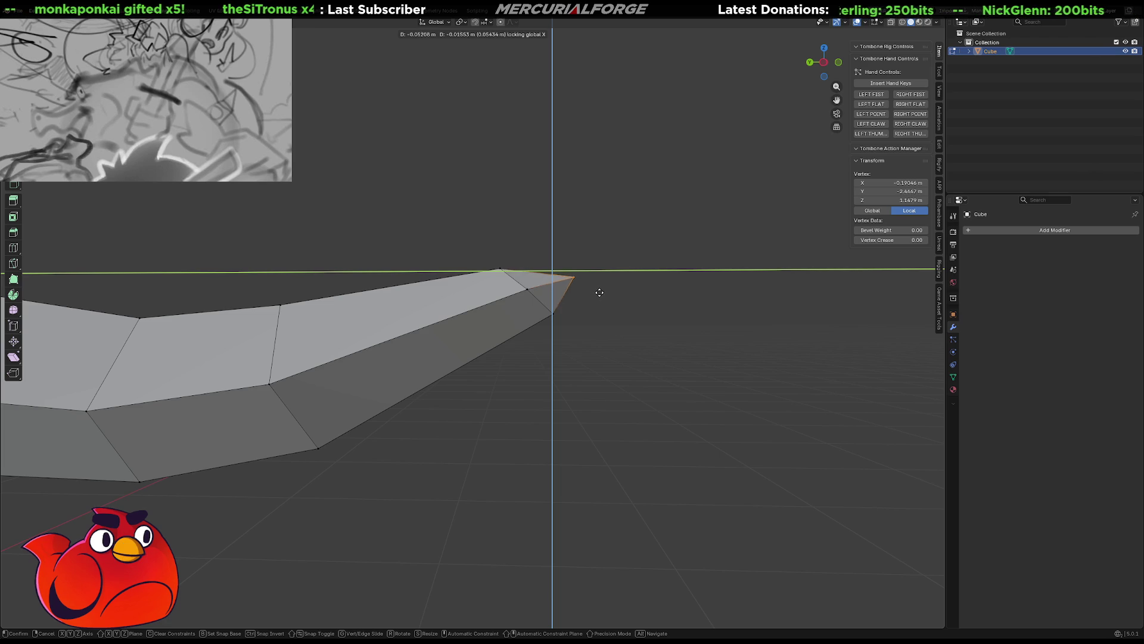
pyautogui.click(597, 291)
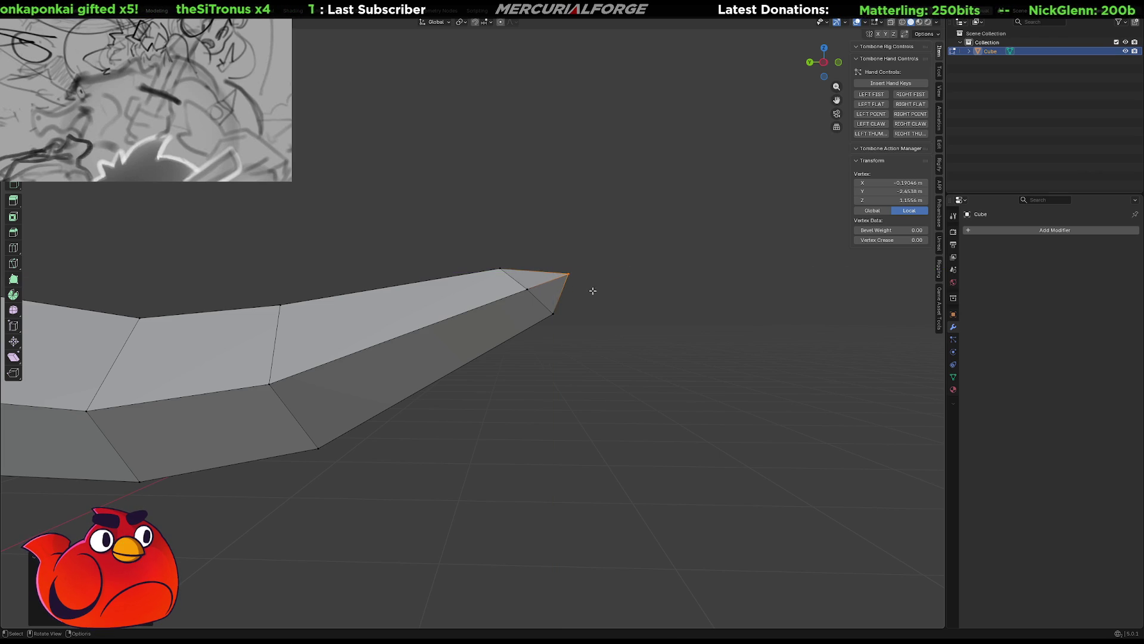
# Select two edges at the tail tip and move them with X locked
pyautogui.keyDown('shift'); pyautogui.moveTo(597, 290); pyautogui.dragTo(598, 318, button='middle'); pyautogui.keyUp('shift')
pyautogui.moveTo(488, 354); pyautogui.dragTo(586, 285)
pyautogui.moveTo(629, 342); pyautogui.dragTo(439, 343, button='middle')
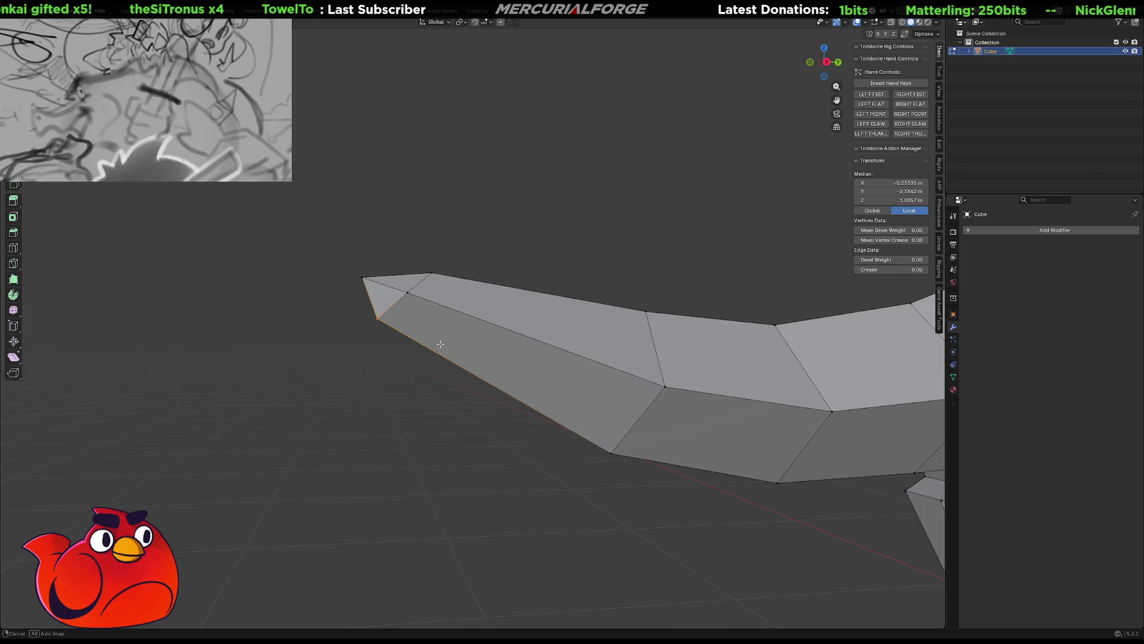
pyautogui.keyDown('shift'); pyautogui.click(400, 294); pyautogui.keyUp('shift')
pyautogui.moveTo(399, 293); pyautogui.dragTo(585, 314, button='middle')
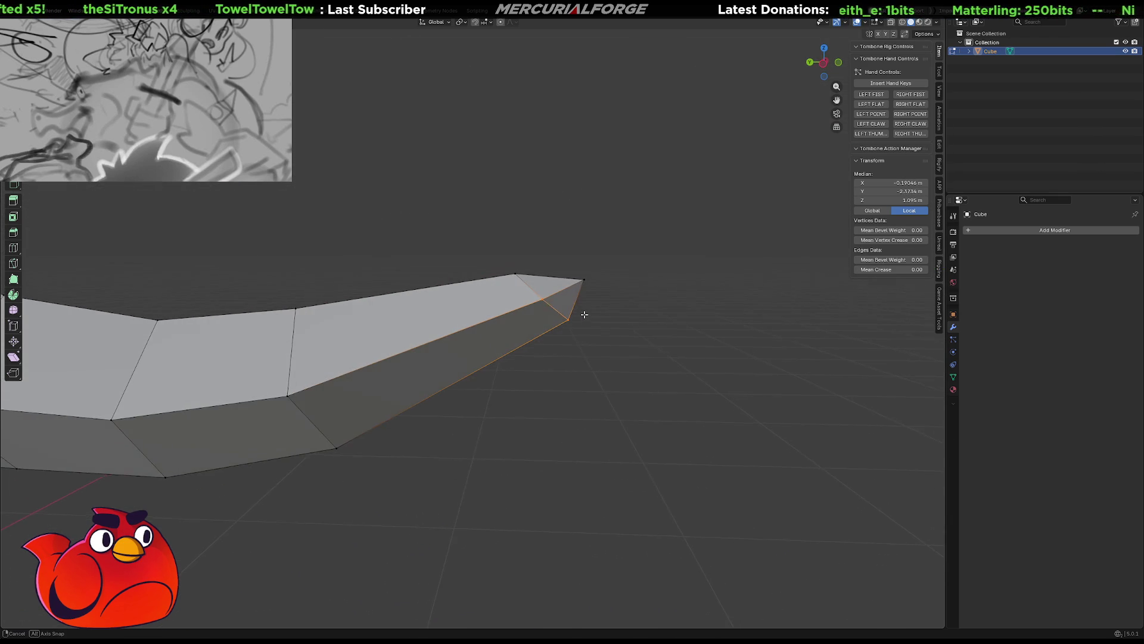
pyautogui.press('x')
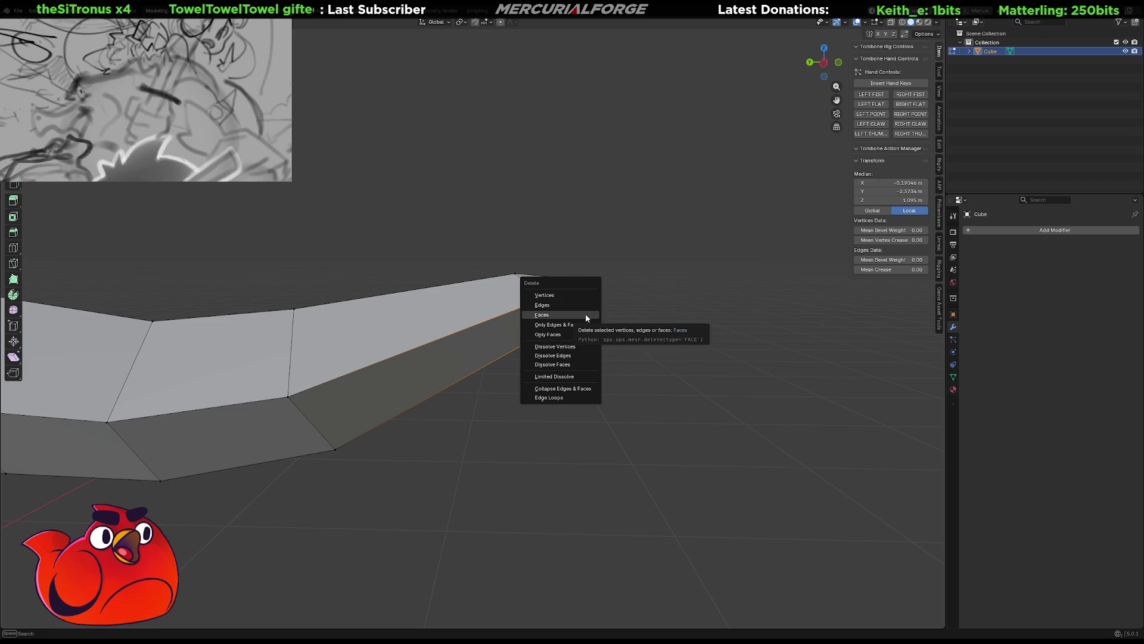
pyautogui.moveTo(672, 284); pyautogui.dragTo(646, 312, button='middle')
pyautogui.hotkey('ctrl', 'z')
pyautogui.hotkey('ctrl', 'z')
pyautogui.press('g')
pyautogui.hotkey('shift', 'x')
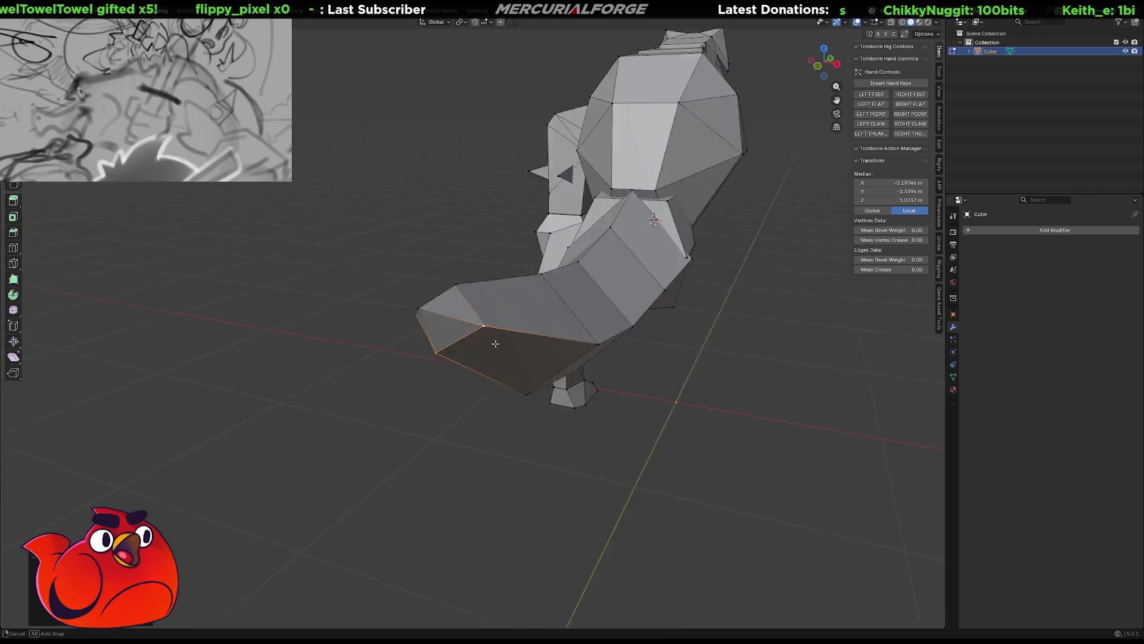
# Move a single tip vertex with X locked and check the tail shape
pyautogui.moveTo(613, 334); pyautogui.dragTo(604, 316, button='middle')
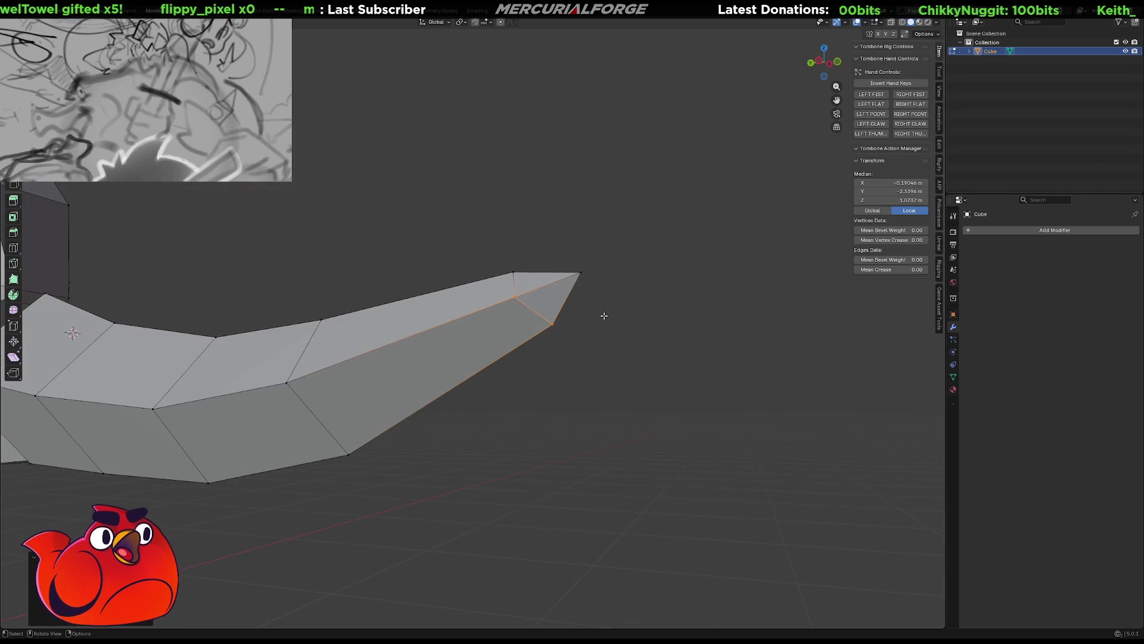
pyautogui.click(547, 325)
pyautogui.press('g')
pyautogui.hotkey('shift', 'x')
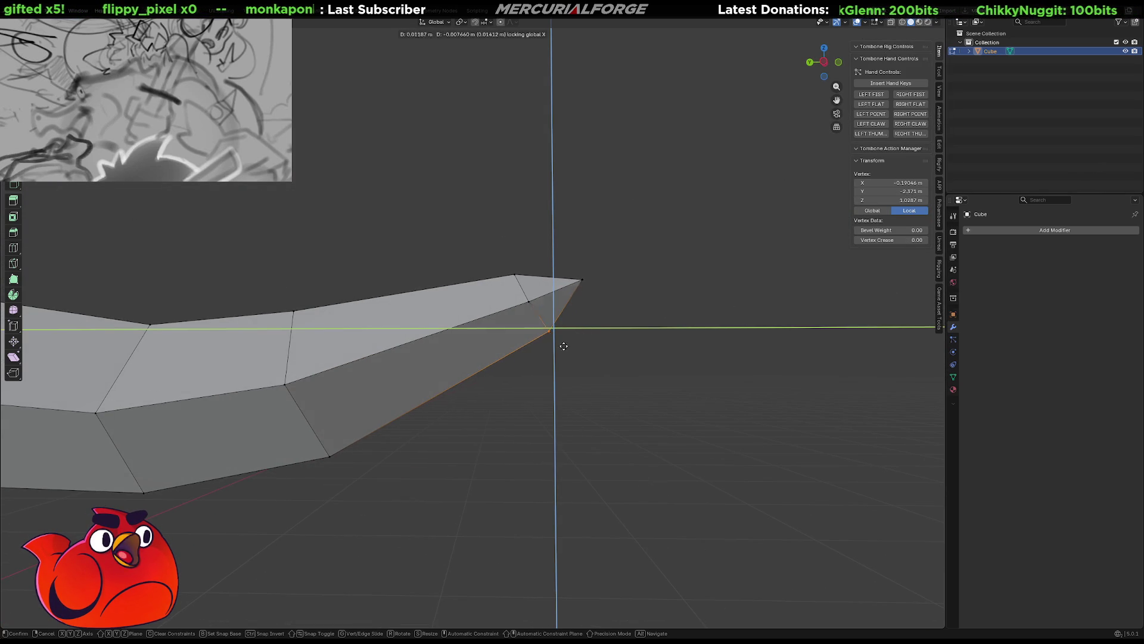
pyautogui.click(561, 347)
pyautogui.moveTo(561, 348); pyautogui.dragTo(733, 325, button='middle')
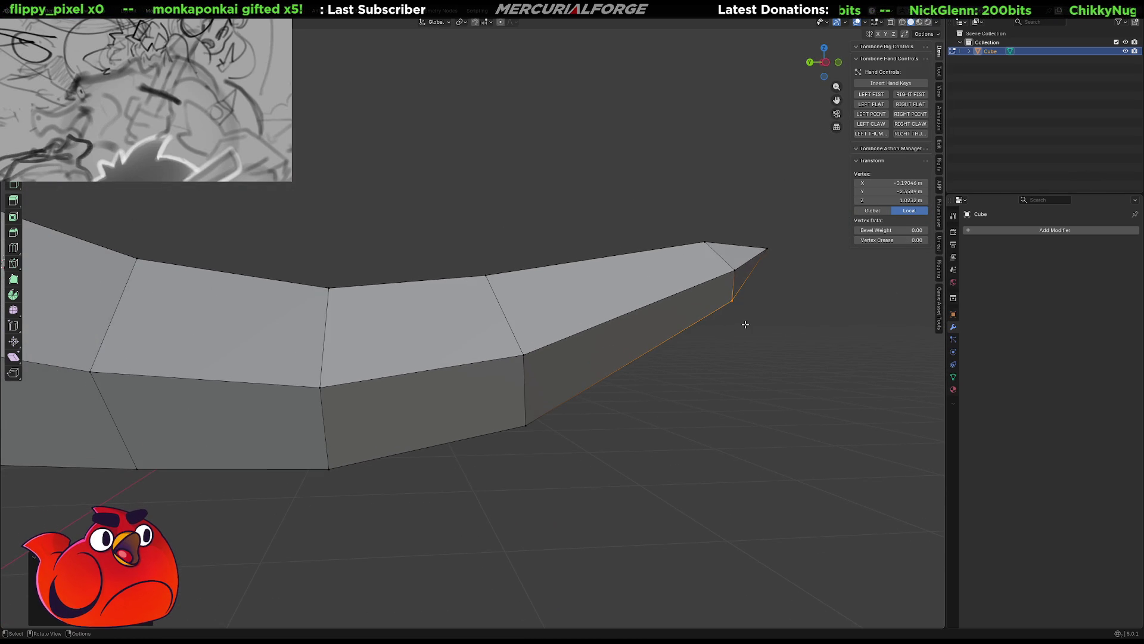
pyautogui.scroll(-2, 652, 333)
pyautogui.moveTo(653, 334)
pyautogui.mouseDown(button='middle')
pyautogui.moveTo(560, 417)
pyautogui.moveTo(605, 353)
pyautogui.moveTo(483, 428)
pyautogui.moveTo(481, 448)
pyautogui.mouseUp(button='middle')
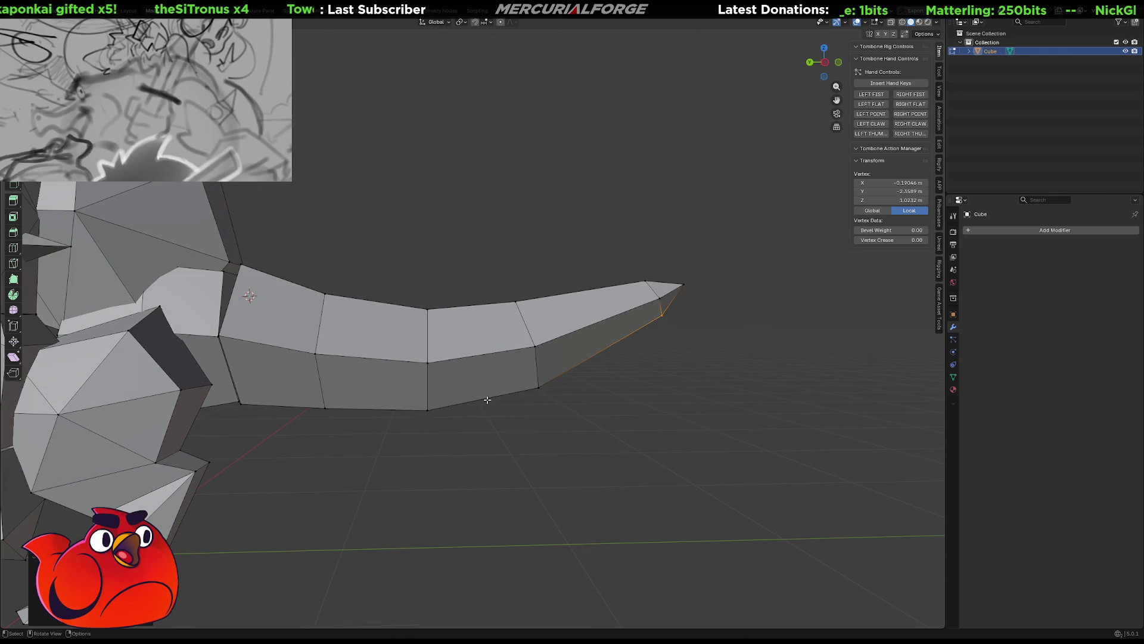
# Box-select an edge partway along the tail and move it with X locked
pyautogui.moveTo(483, 455); pyautogui.dragTo(408, 338)
pyautogui.moveTo(409, 337); pyautogui.dragTo(379, 381, button='middle')
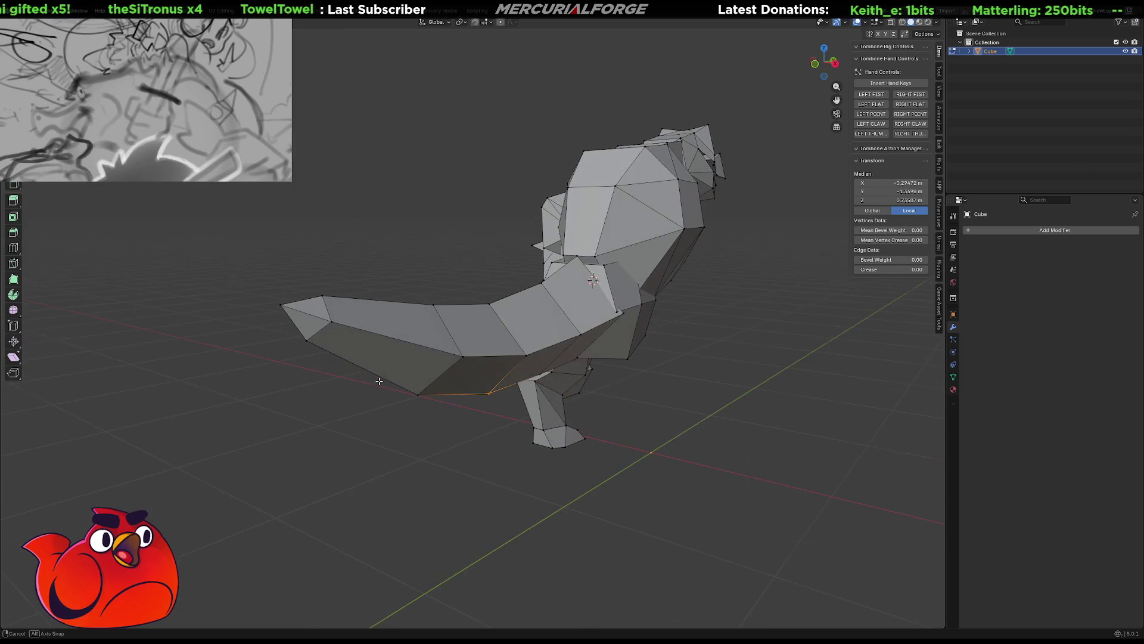
pyautogui.moveTo(528, 355); pyautogui.dragTo(534, 358, button='middle')
pyautogui.scroll(3, 529, 355)
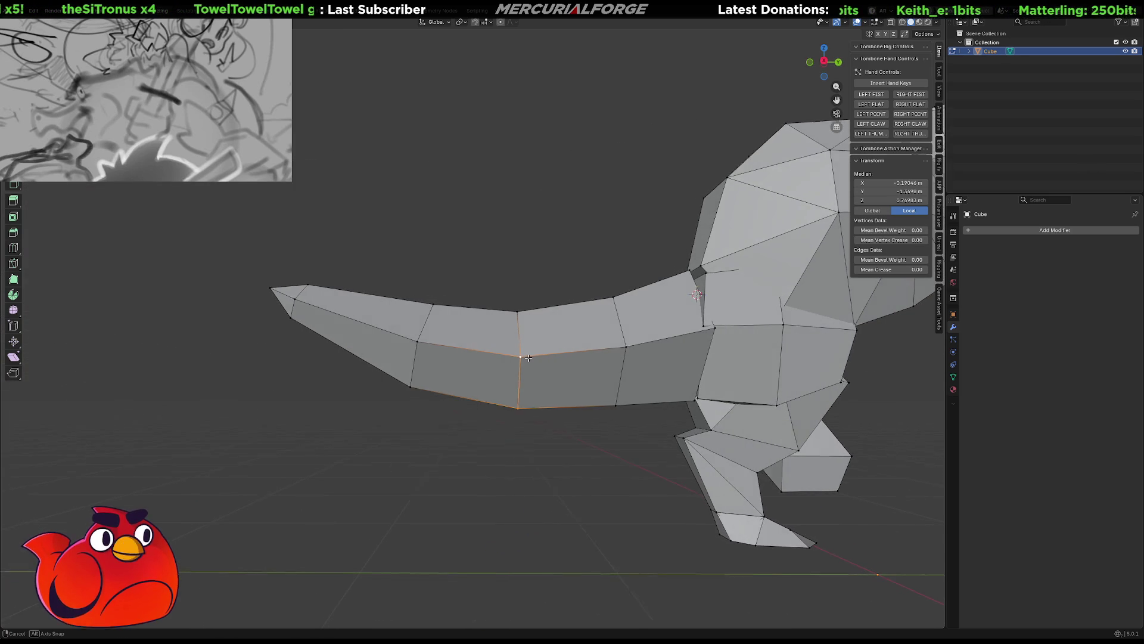
pyautogui.press('g')
pyautogui.hotkey('shift', 'x')
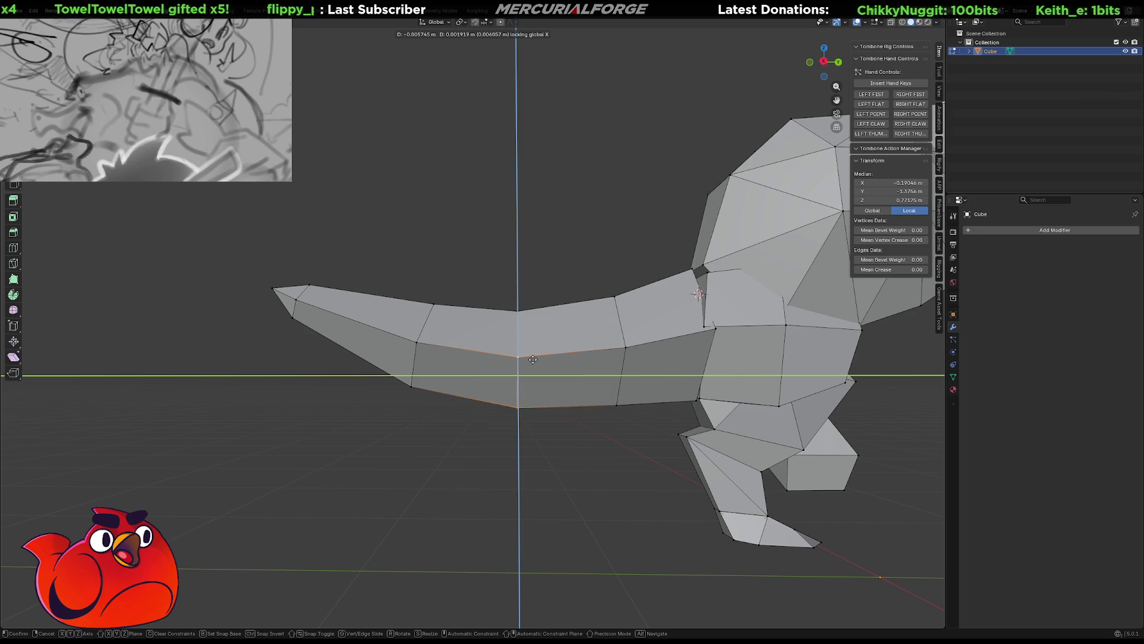
pyautogui.click(532, 358)
# Clear the selection and orbit around the model to check the tail curve
pyautogui.moveTo(438, 343); pyautogui.dragTo(651, 346, button='middle')
pyautogui.click(627, 398)
pyautogui.moveTo(595, 403); pyautogui.dragTo(660, 441, button='middle')
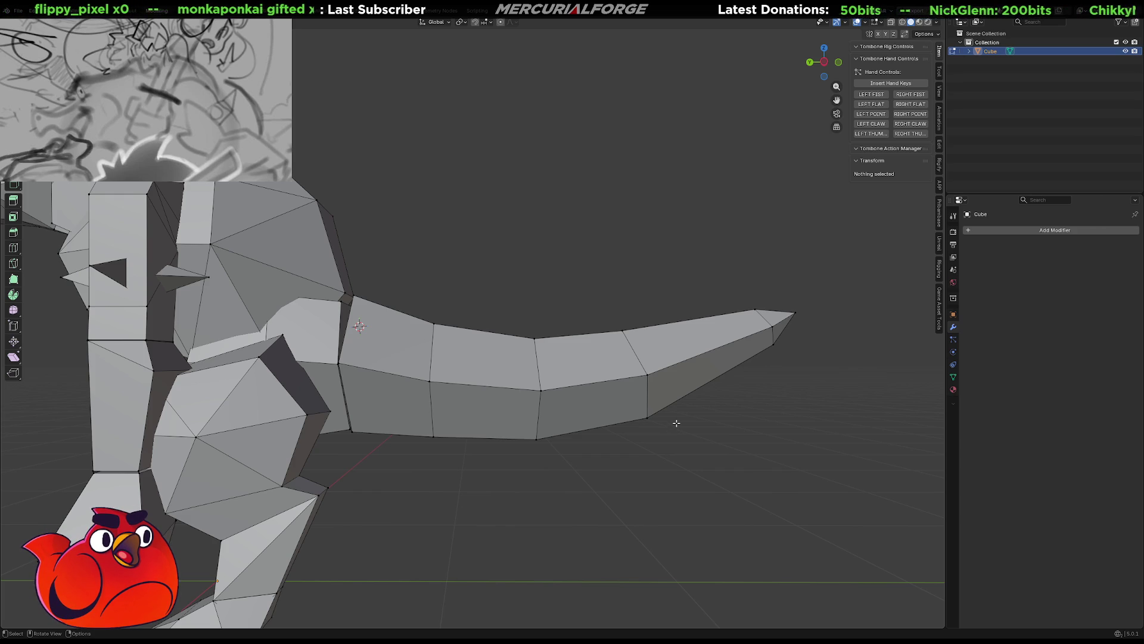
pyautogui.moveTo(677, 422)
pyautogui.mouseDown(button='middle')
pyautogui.moveTo(634, 435)
pyautogui.moveTo(568, 384)
pyautogui.moveTo(560, 232)
pyautogui.moveTo(575, 110)
pyautogui.mouseUp(button='middle')
pyautogui.scroll(2, 574, 110)
pyautogui.scroll(1, 575, 111)
pyautogui.moveTo(624, 323)
pyautogui.keyDown('shift'); pyautogui.mouseDown(button='middle')
pyautogui.moveTo(582, 301)
pyautogui.moveTo(571, 312)
pyautogui.mouseUp(button='middle'); pyautogui.keyUp('shift')
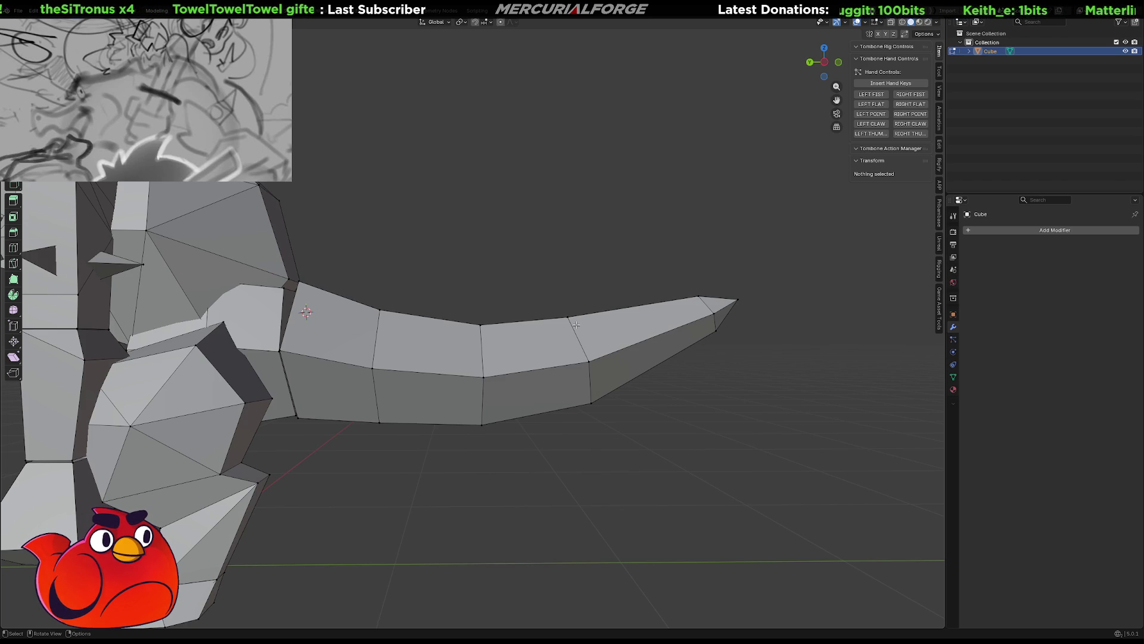
# Box-select the tail faces through the mesh in X-ray, then deselect them
pyautogui.moveTo(513, 394); pyautogui.dragTo(537, 384, button='middle')
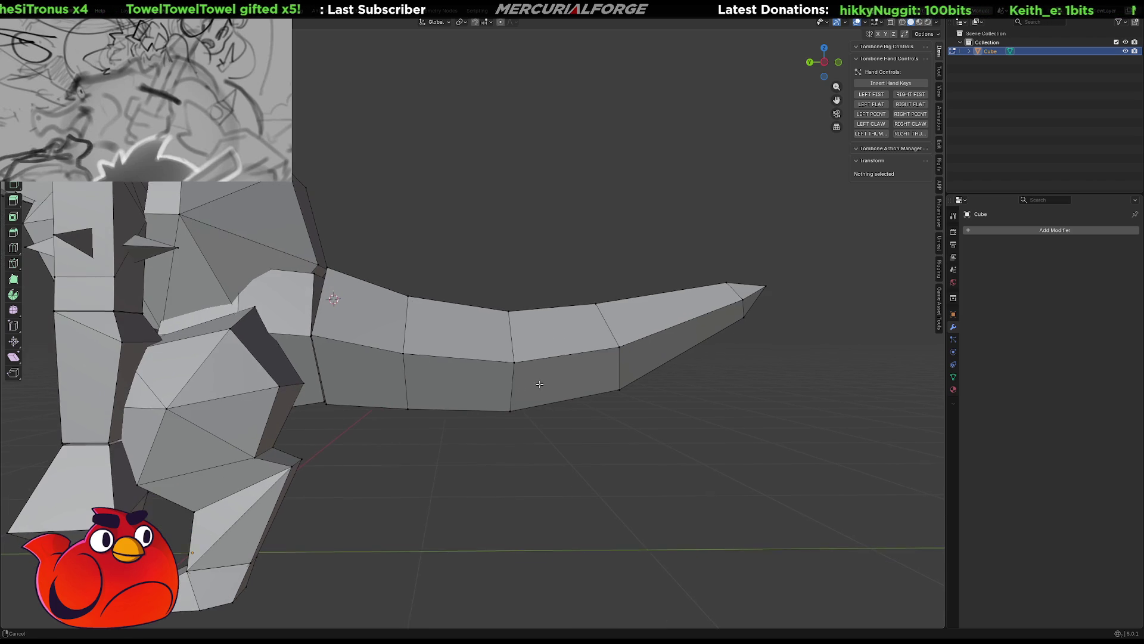
pyautogui.moveTo(837, 205); pyautogui.dragTo(368, 528)
pyautogui.hotkey('alt', 'z')
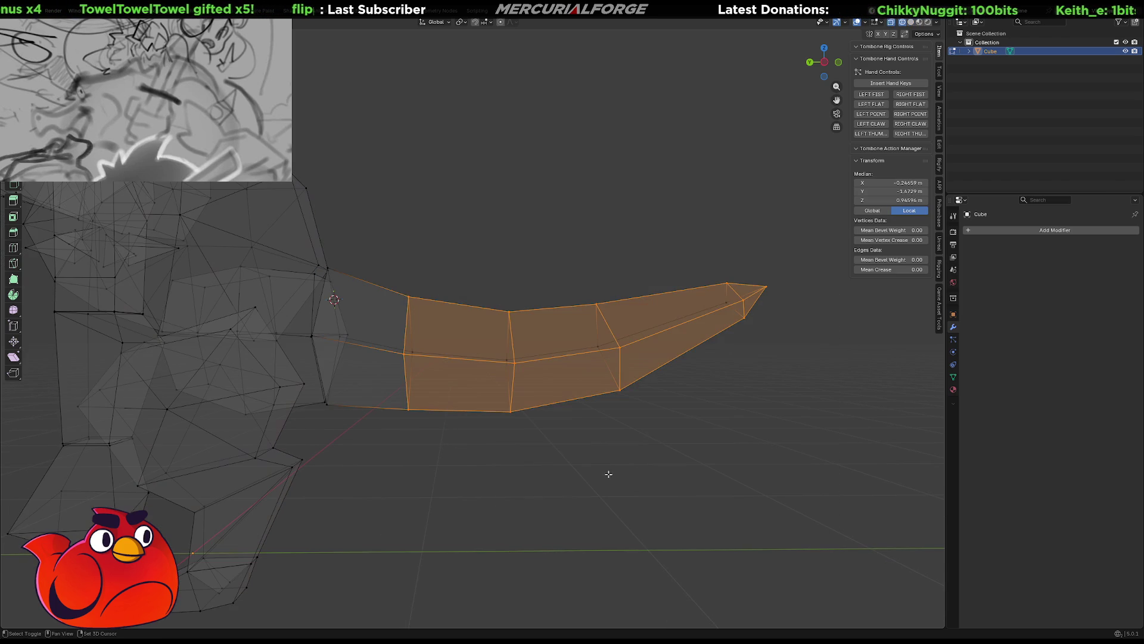
pyautogui.moveTo(824, 219); pyautogui.dragTo(378, 524)
pyautogui.moveTo(497, 503)
pyautogui.keyDown('shift'); pyautogui.mouseDown(button='middle')
pyautogui.moveTo(599, 495)
pyautogui.moveTo(562, 495)
pyautogui.mouseUp(button='middle'); pyautogui.keyUp('shift')
pyautogui.click(599, 486)
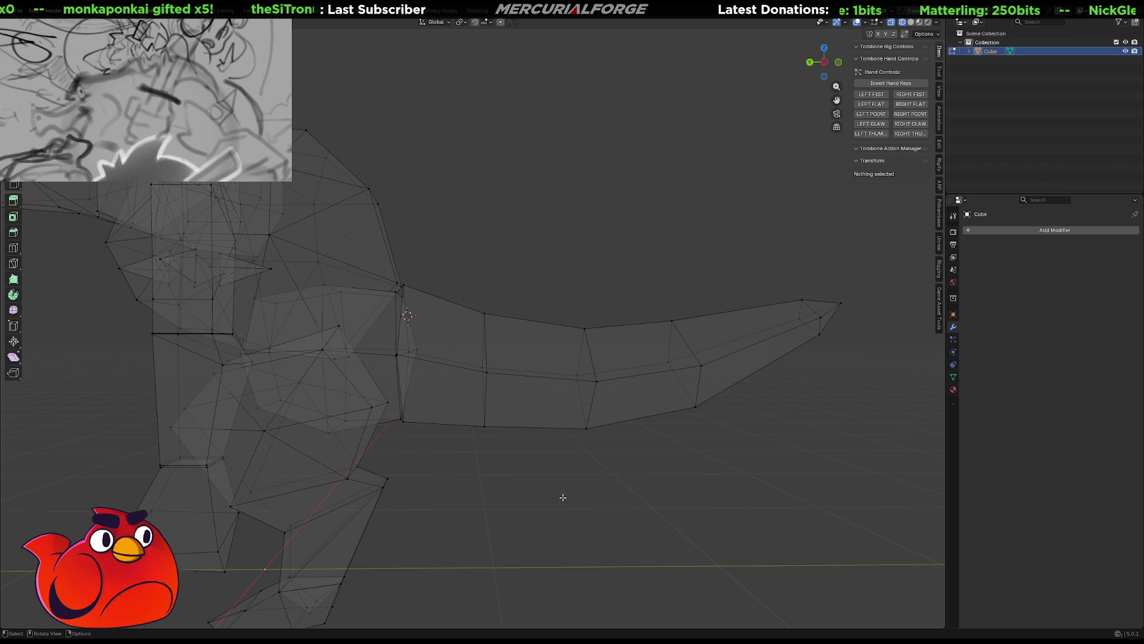
# Return to solid shading with the whole model in view and bring up the Add Mesh list
pyautogui.moveTo(704, 435)
pyautogui.keyDown('alt'); pyautogui.mouseDown(button='middle')
pyautogui.moveTo(724, 421)
pyautogui.moveTo(652, 358)
pyautogui.moveTo(645, 135)
pyautogui.mouseUp(button='middle'); pyautogui.keyUp('alt')
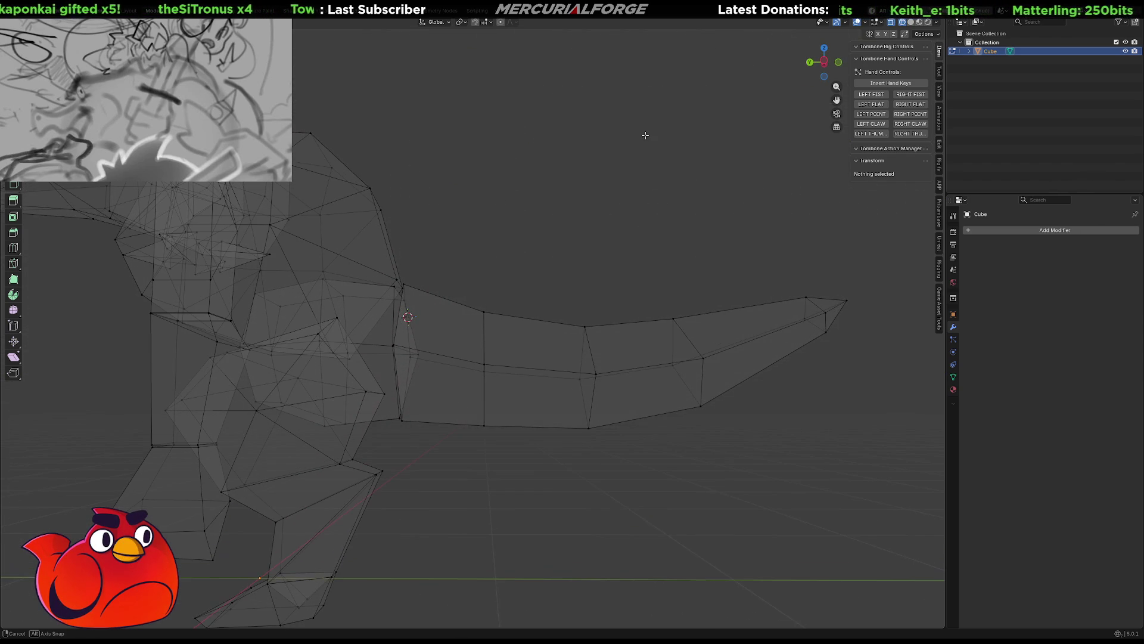
pyautogui.hotkey('shift', 'z')
pyautogui.moveTo(598, 295); pyautogui.dragTo(648, 295, button='middle')
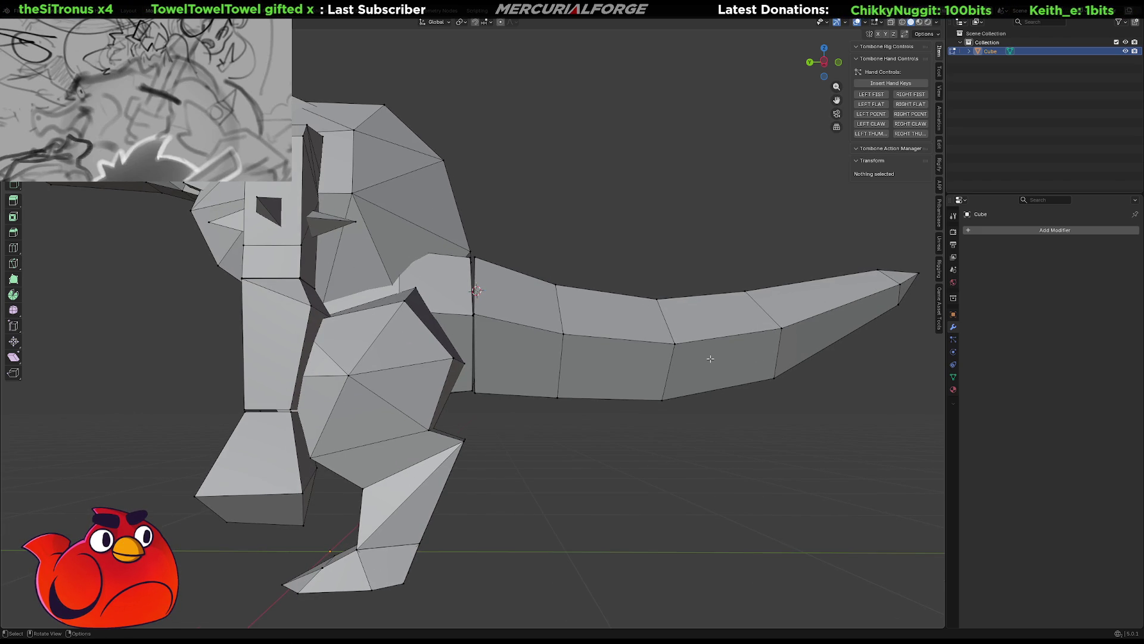
pyautogui.scroll(-2, 682, 380)
pyautogui.scroll(-3, 626, 394)
pyautogui.hotkey('shift', 'a')
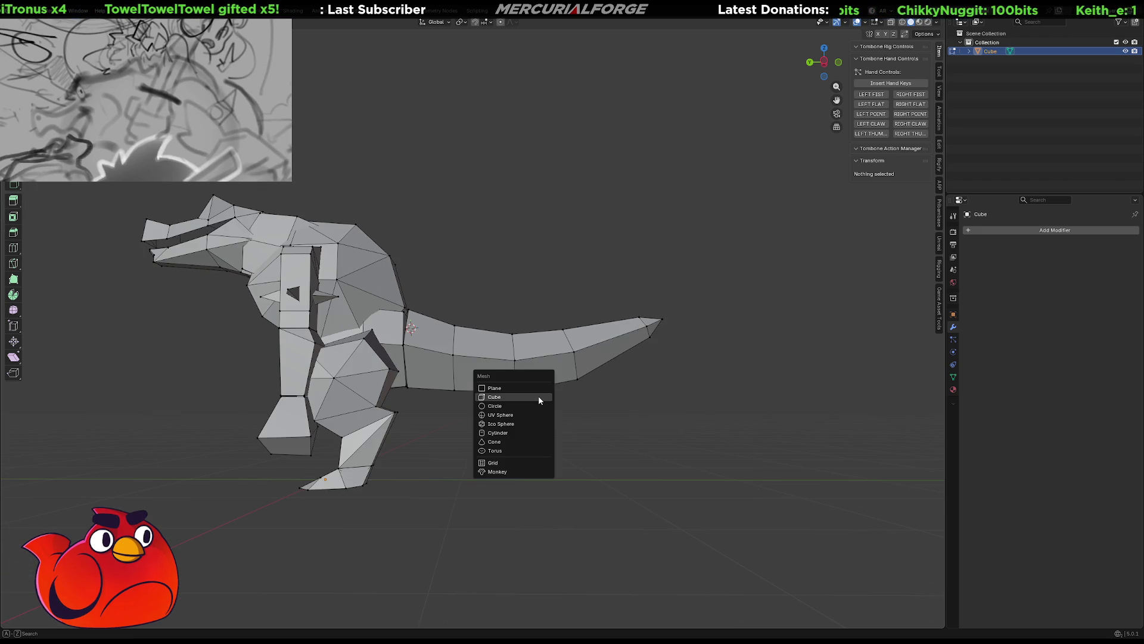
# Add a test cube at the 3D cursor and scale it up fivefold
pyautogui.click(538, 396)
pyautogui.moveTo(531, 393)
pyautogui.mouseDown(button='middle')
pyautogui.moveTo(502, 411)
pyautogui.moveTo(554, 407)
pyautogui.mouseUp(button='middle')
pyautogui.press('s')
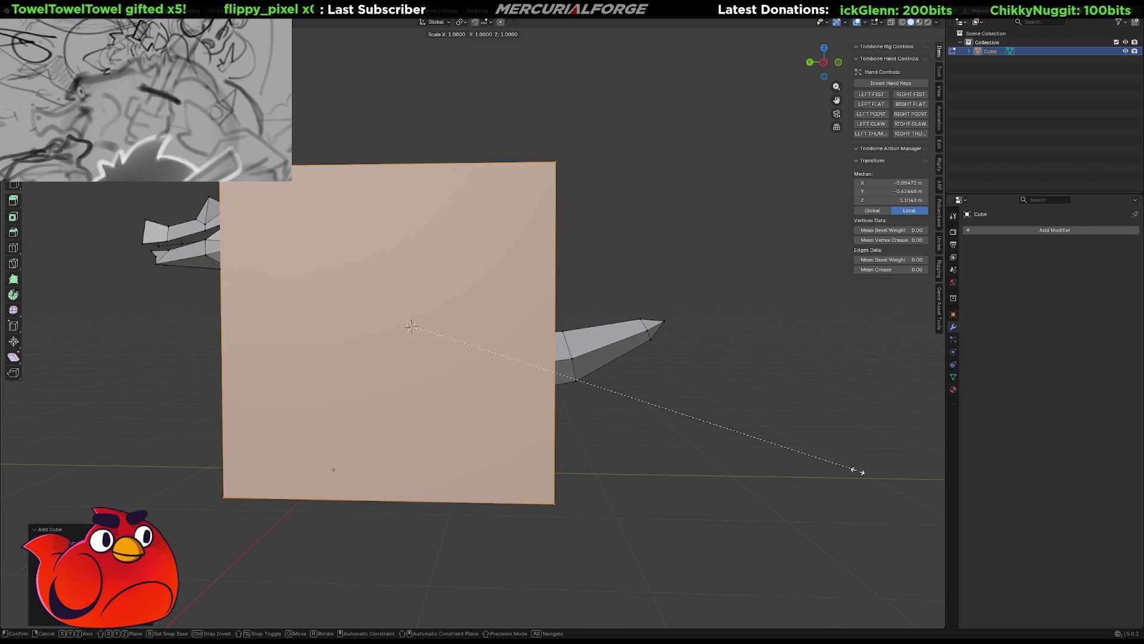
pyautogui.click(511, 373)
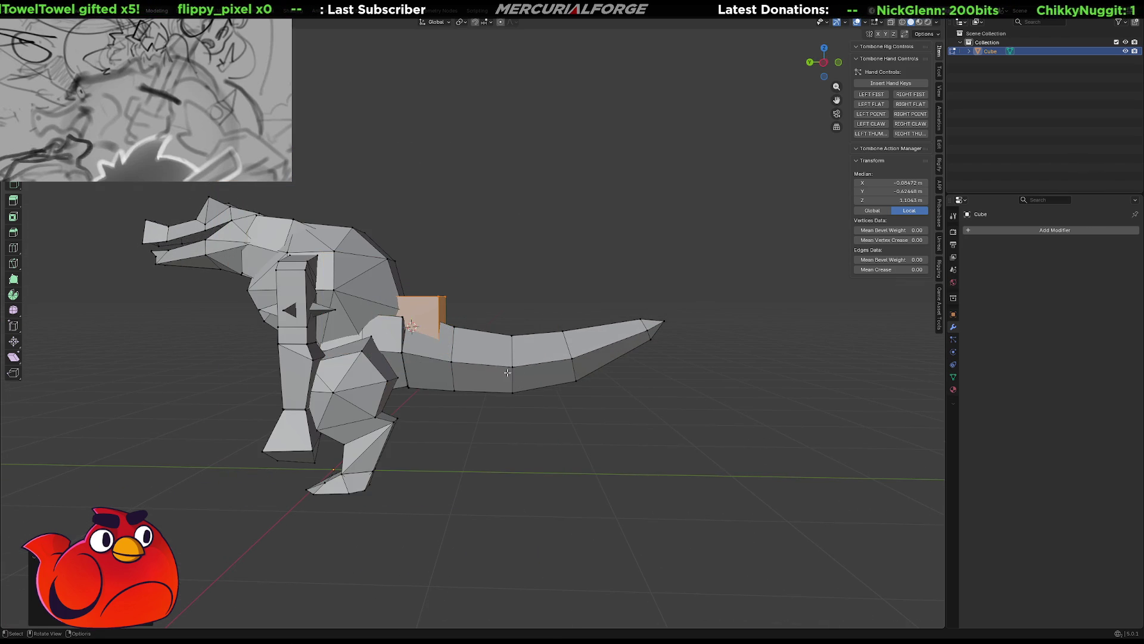
pyautogui.moveTo(511, 374); pyautogui.dragTo(490, 356, button='middle')
pyautogui.write('5')
pyautogui.press('Return')
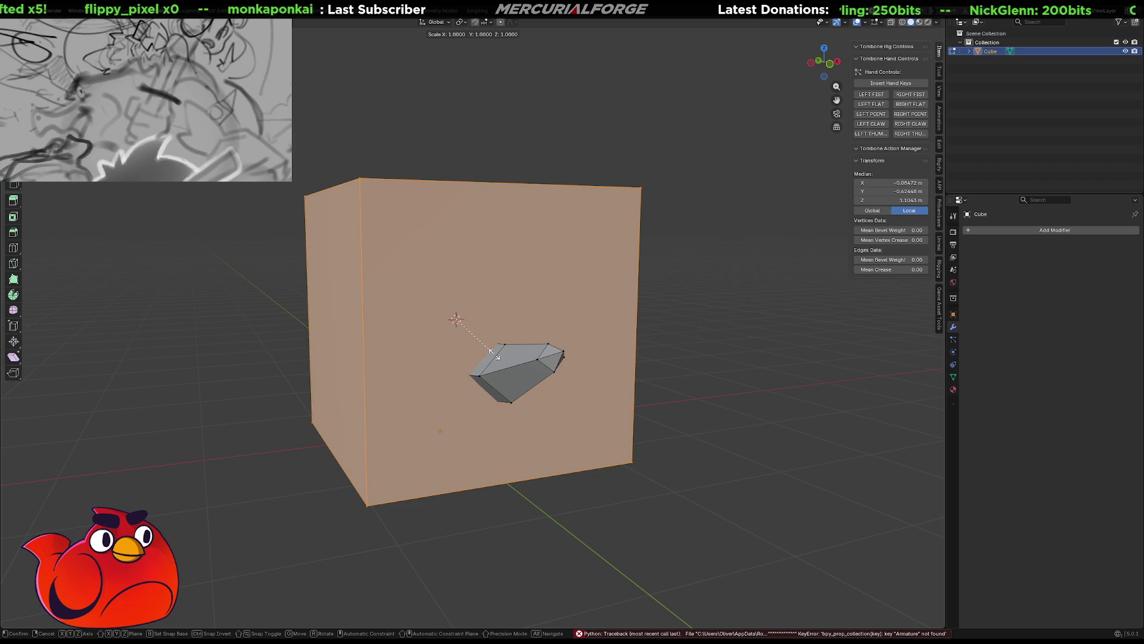
# Snap the 3D cursor to the world origin, remove the test cube and reopen the Add Mesh list
pyautogui.hotkey('shift', 's')
pyautogui.click(436, 400)
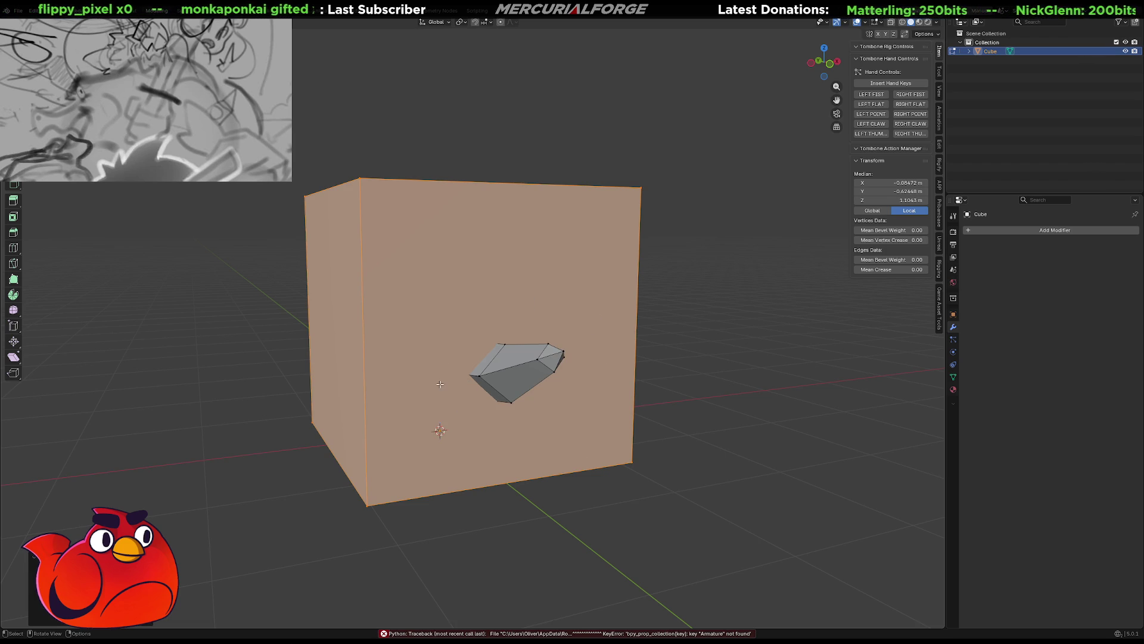
pyautogui.press('h')
pyautogui.hotkey('shift', 'a')
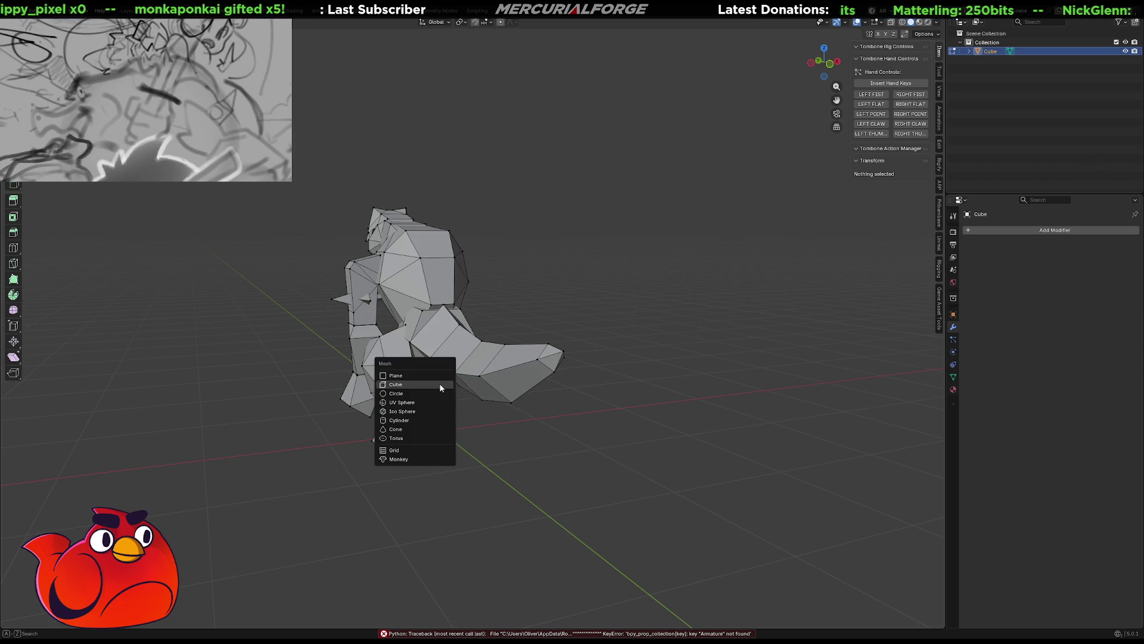
# Add a small cube at the world origin and rotate it 45 degrees about Y into a diamond
pyautogui.click(440, 387)
pyautogui.press('s')
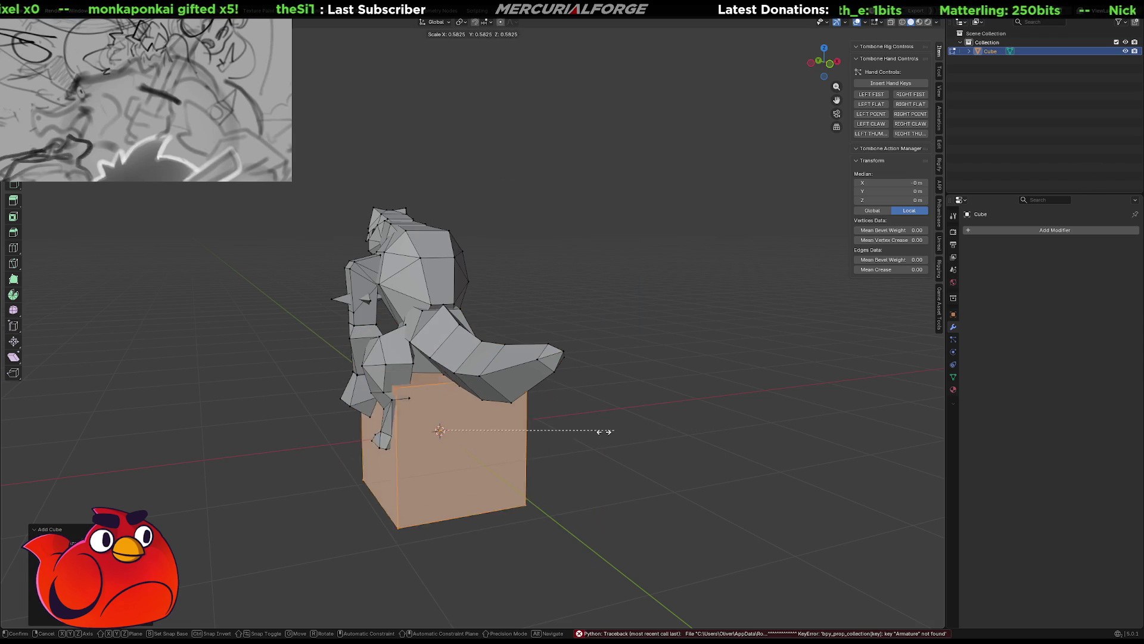
pyautogui.click(520, 434)
pyautogui.press('r')
pyautogui.press('x')
pyautogui.write('zy90')
pyautogui.press('Return')
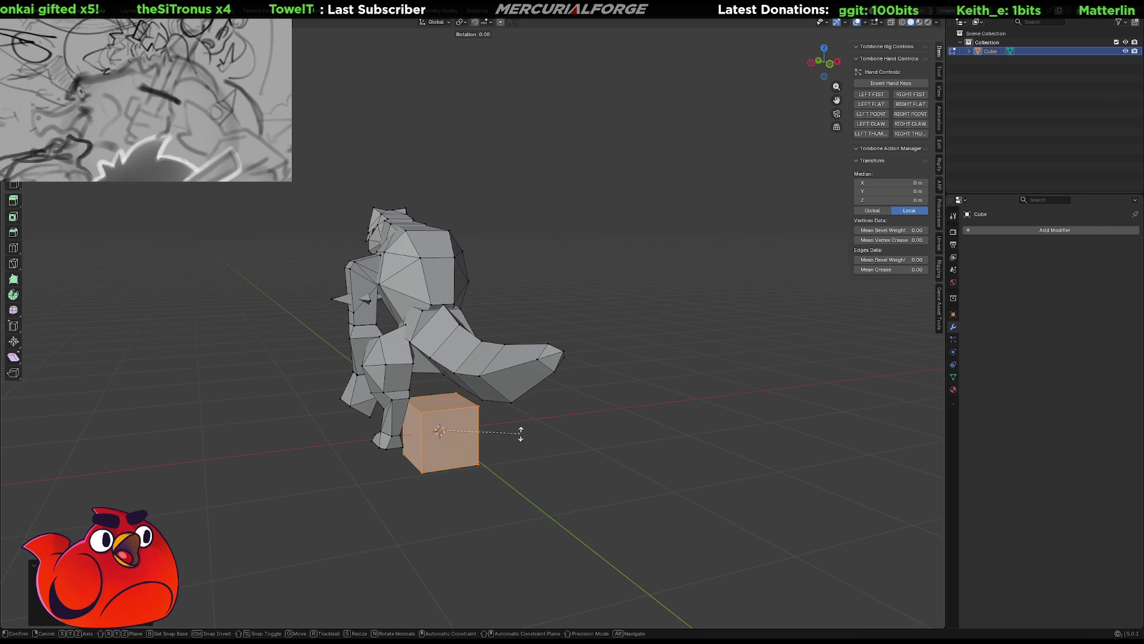
pyautogui.write('ry')
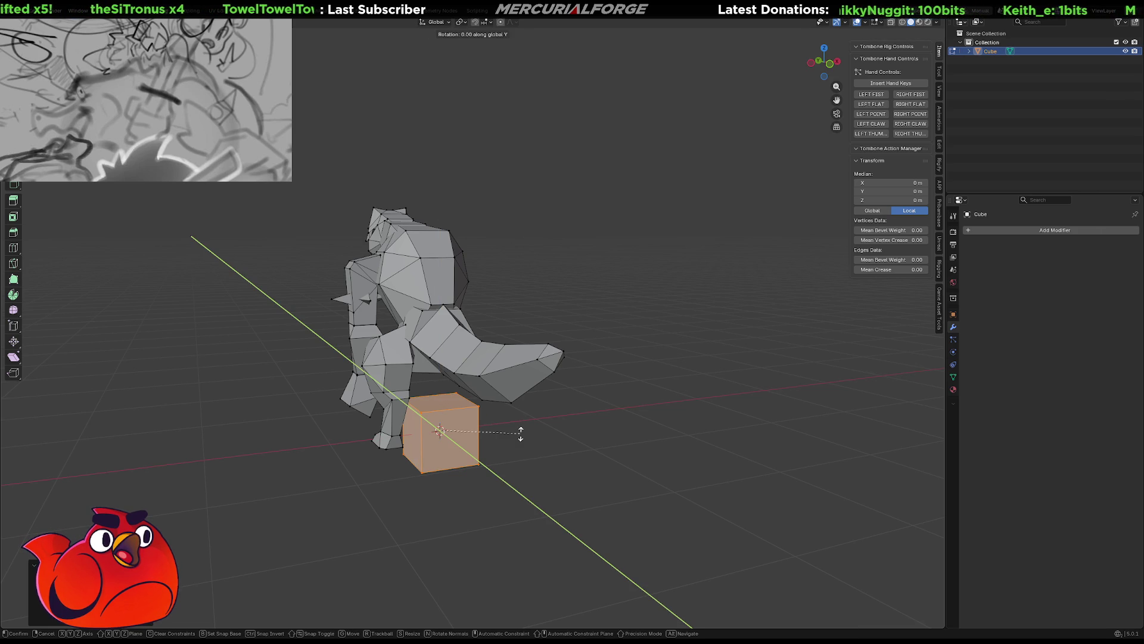
pyautogui.write('45')
pyautogui.press('Return')
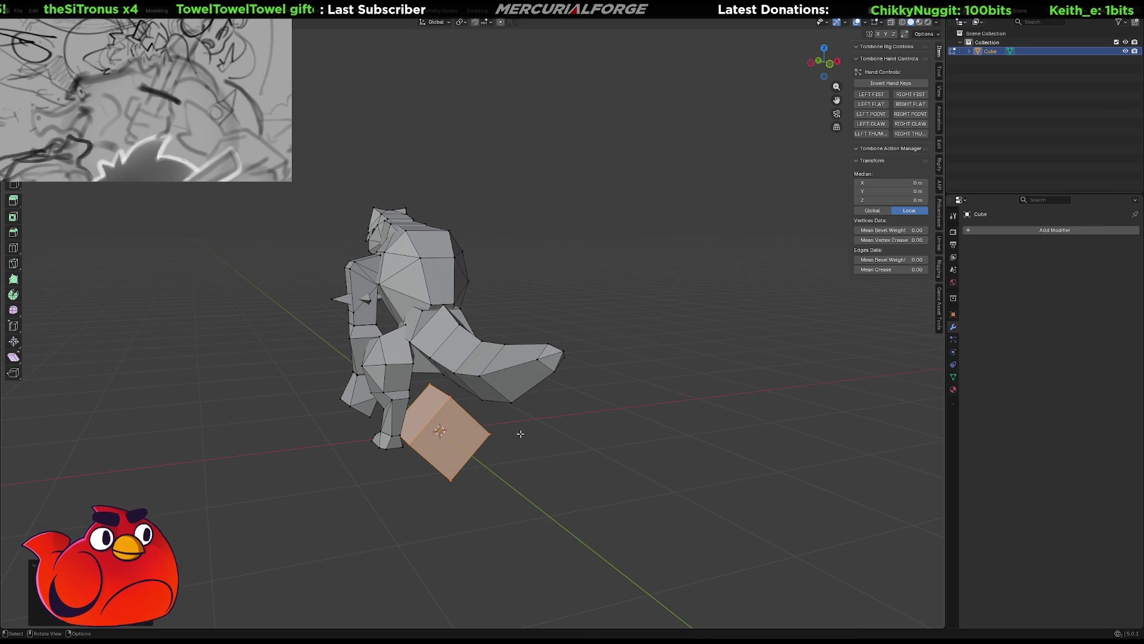
# Deselect the cube and switch to the front orthographic view
pyautogui.moveTo(458, 425)
pyautogui.mouseDown(button='middle')
pyautogui.moveTo(547, 438)
pyautogui.moveTo(650, 410)
pyautogui.moveTo(660, 426)
pyautogui.mouseUp(button='middle')
pyautogui.scroll(3, 592, 396)
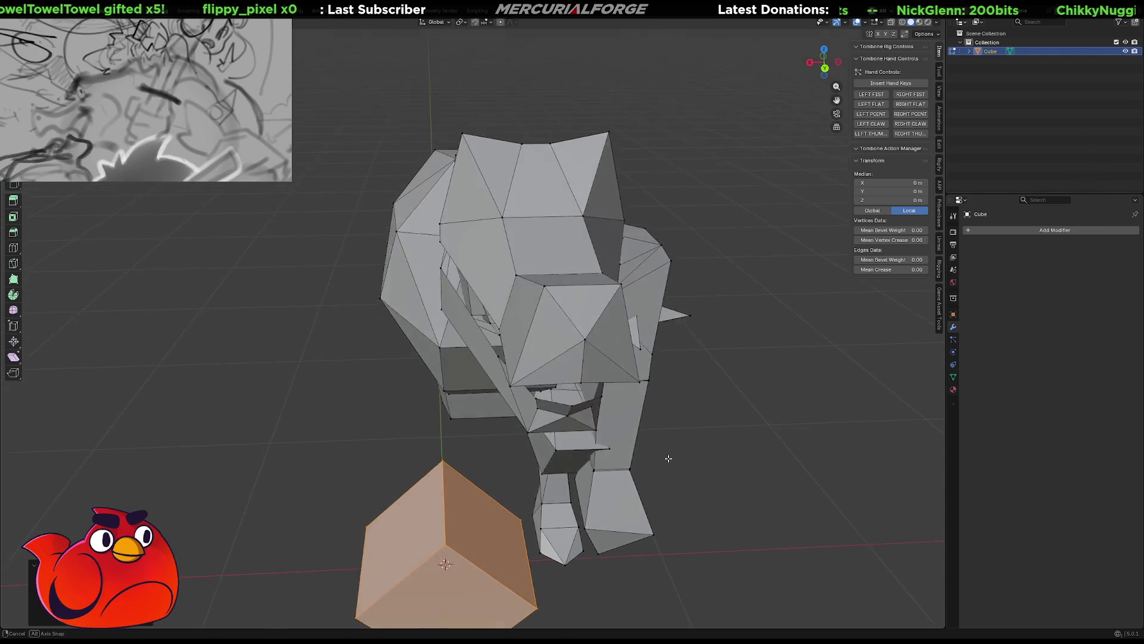
pyautogui.moveTo(660, 426)
pyautogui.mouseDown(button='middle')
pyautogui.moveTo(854, 456)
pyautogui.moveTo(876, 438)
pyautogui.mouseUp(button='middle')
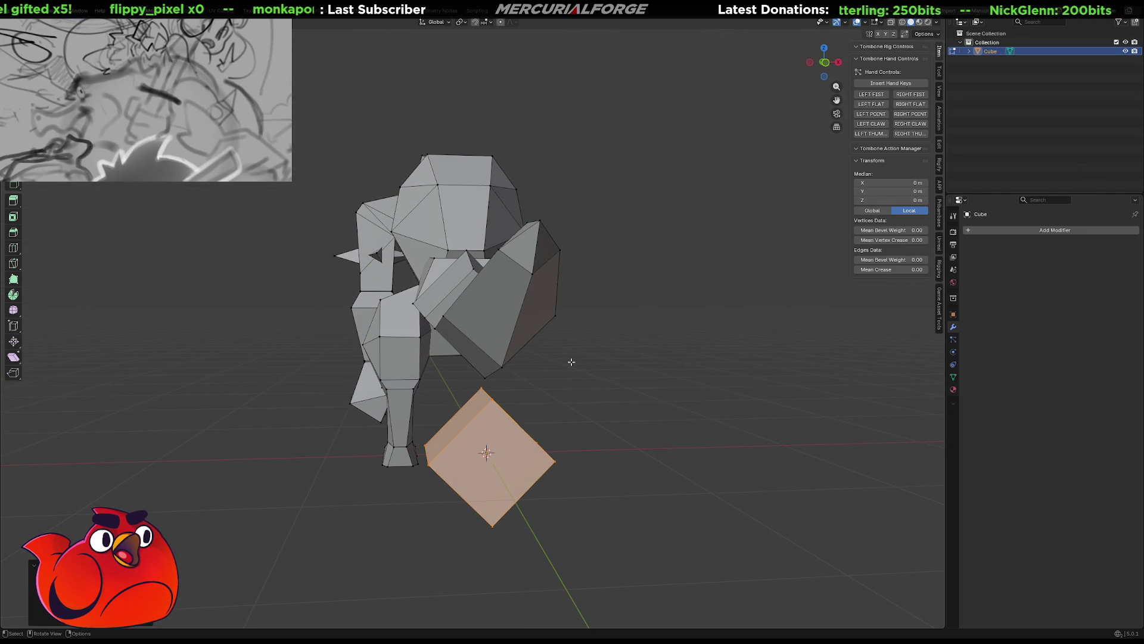
pyautogui.press('Up')
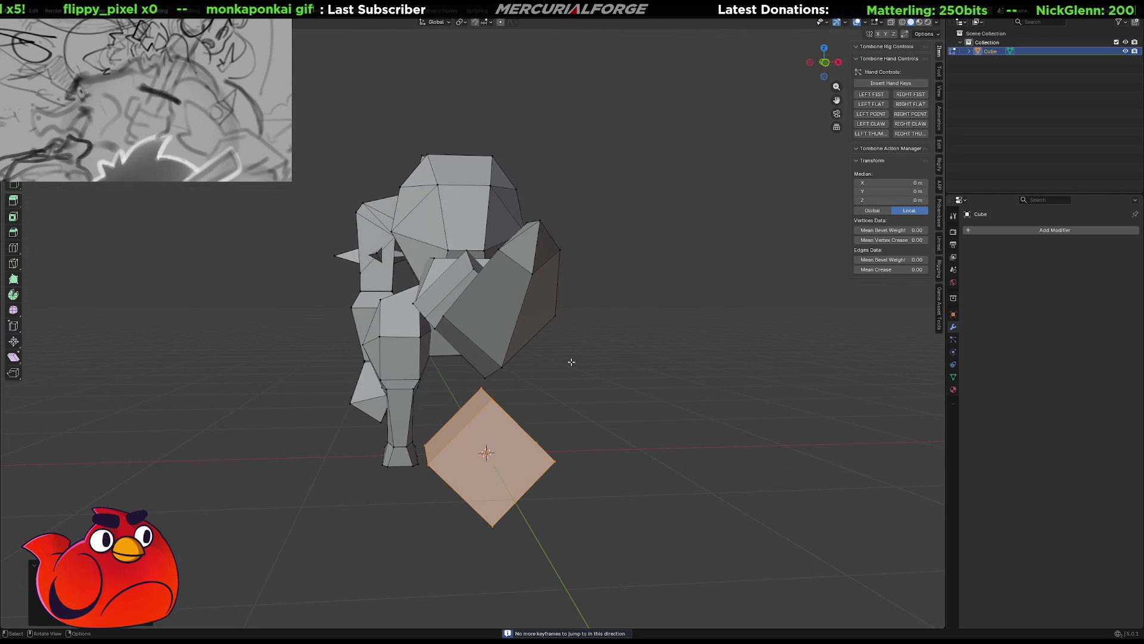
pyautogui.click(608, 360)
pyautogui.press('KP_1')
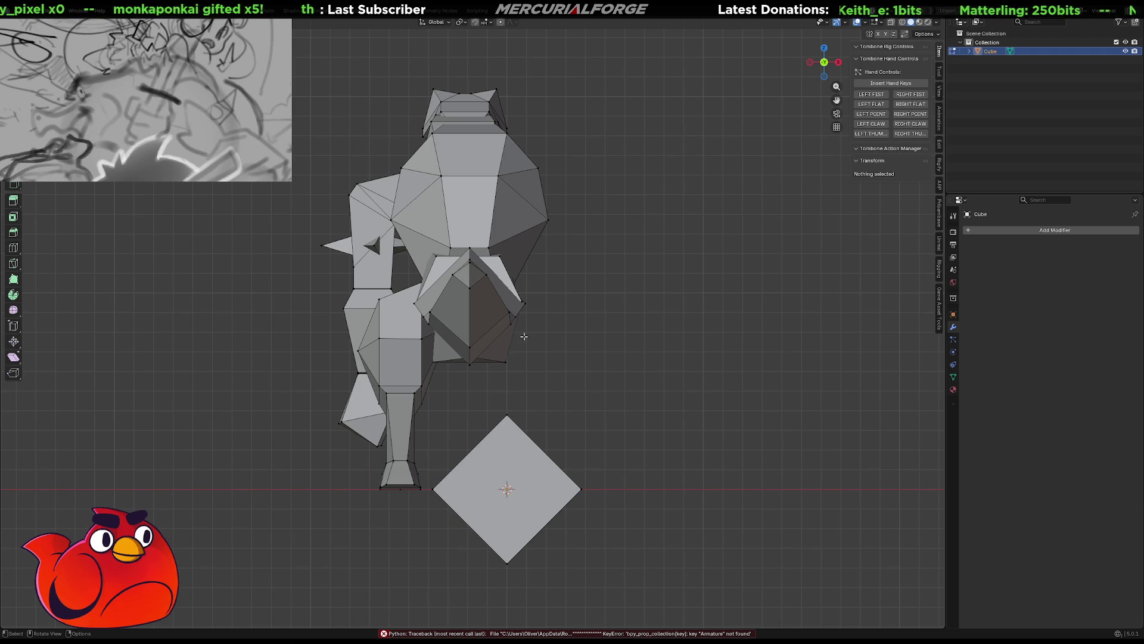
# Select the dinosaur and cube, try an X move, then cancel it and deselect
pyautogui.press('a')
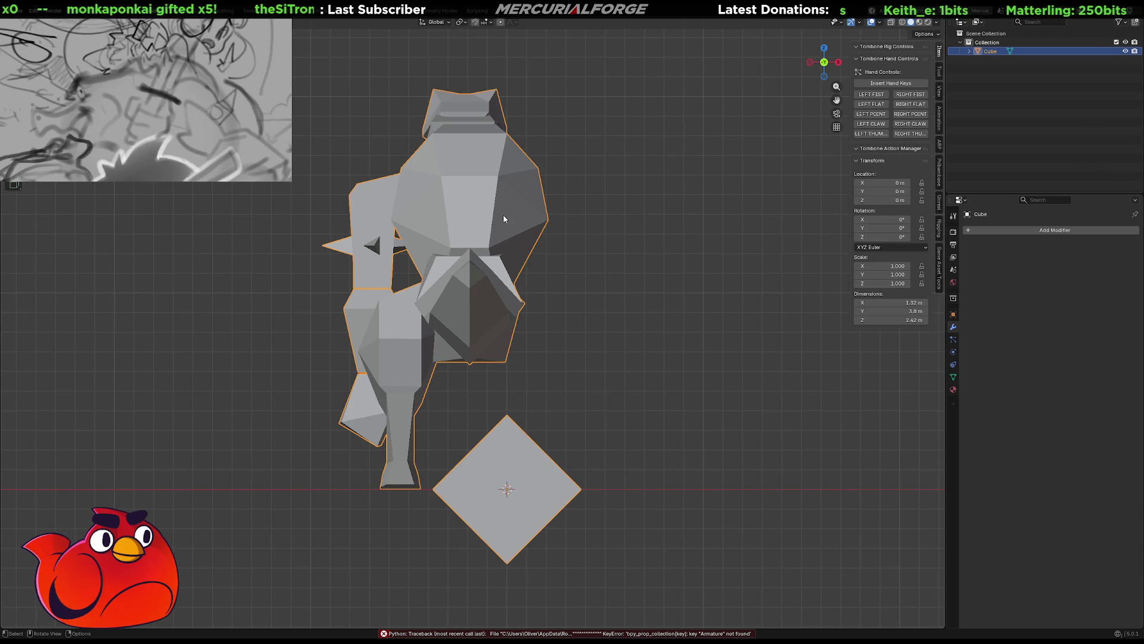
pyautogui.press('g')
pyautogui.press('x')
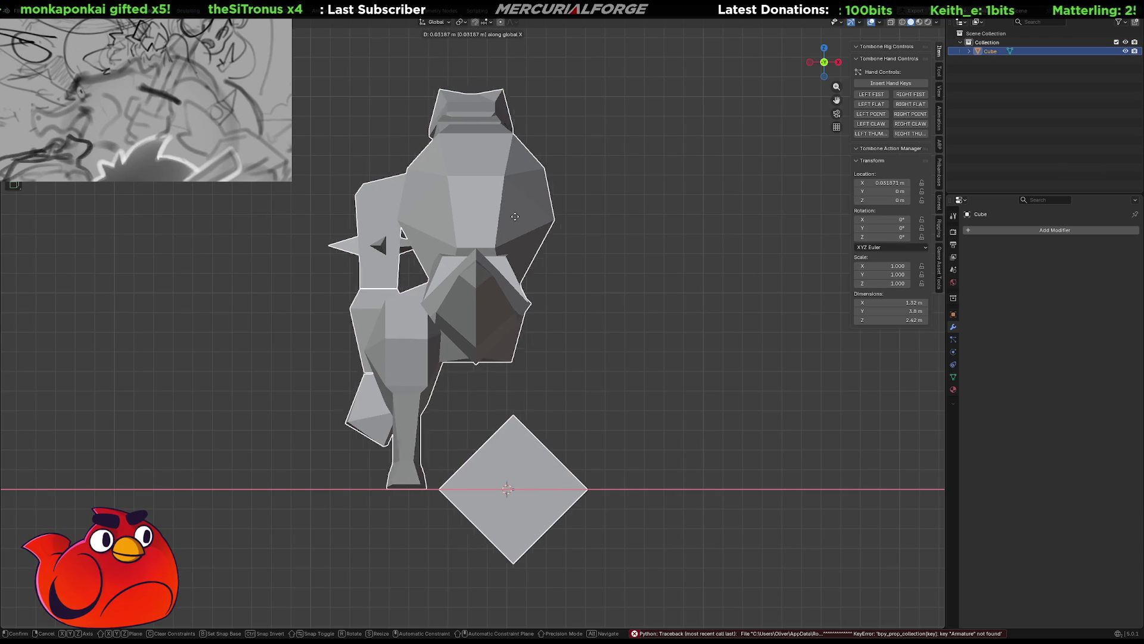
pyautogui.press('Escape')
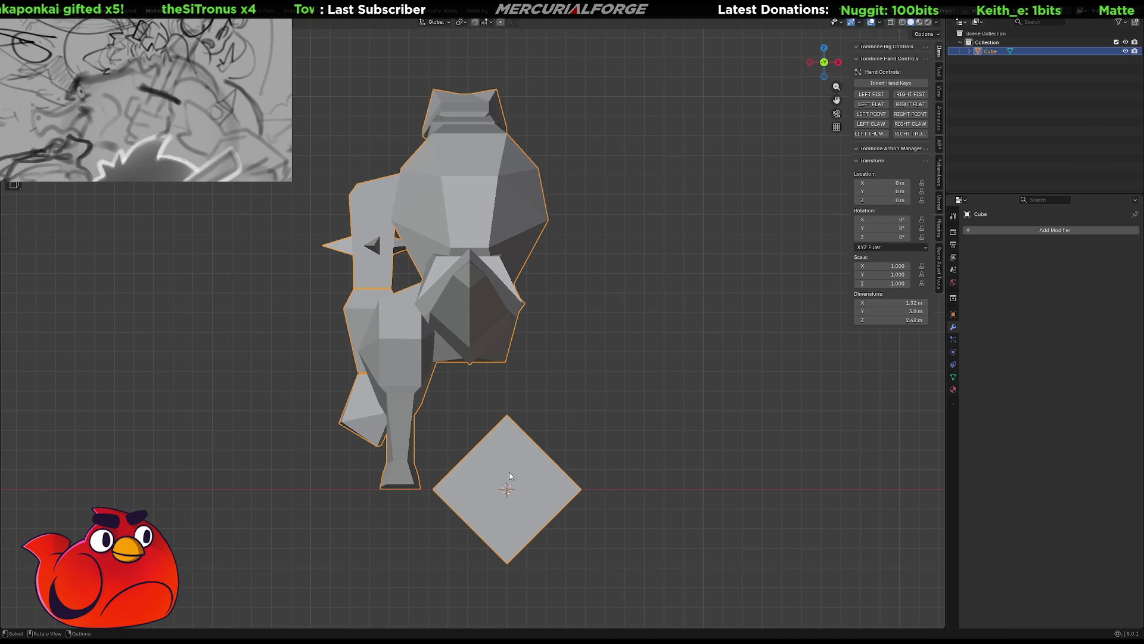
pyautogui.click(590, 401)
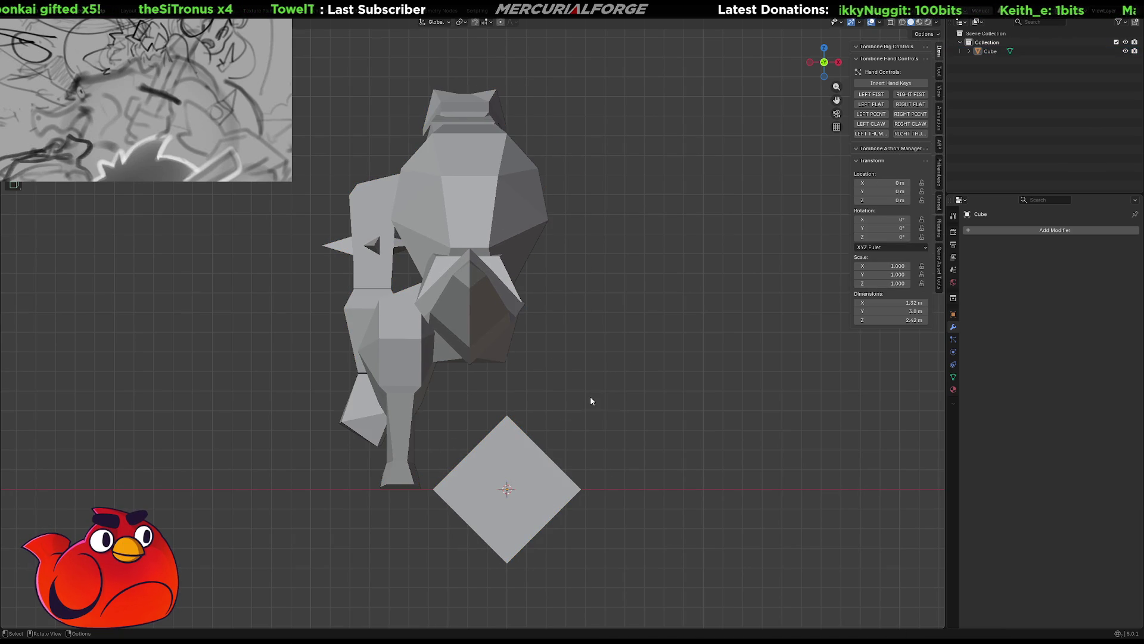
# In Edit Mode select the diamond face beneath the dinosaur and start separating it with P
pyautogui.click(485, 274)
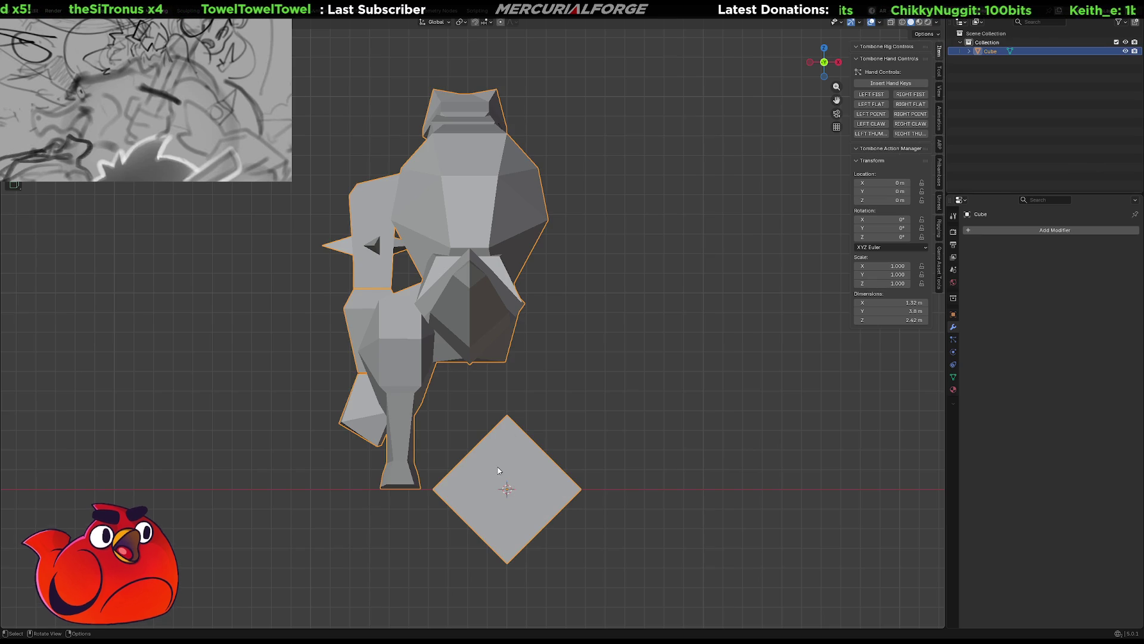
pyautogui.press('Tab')
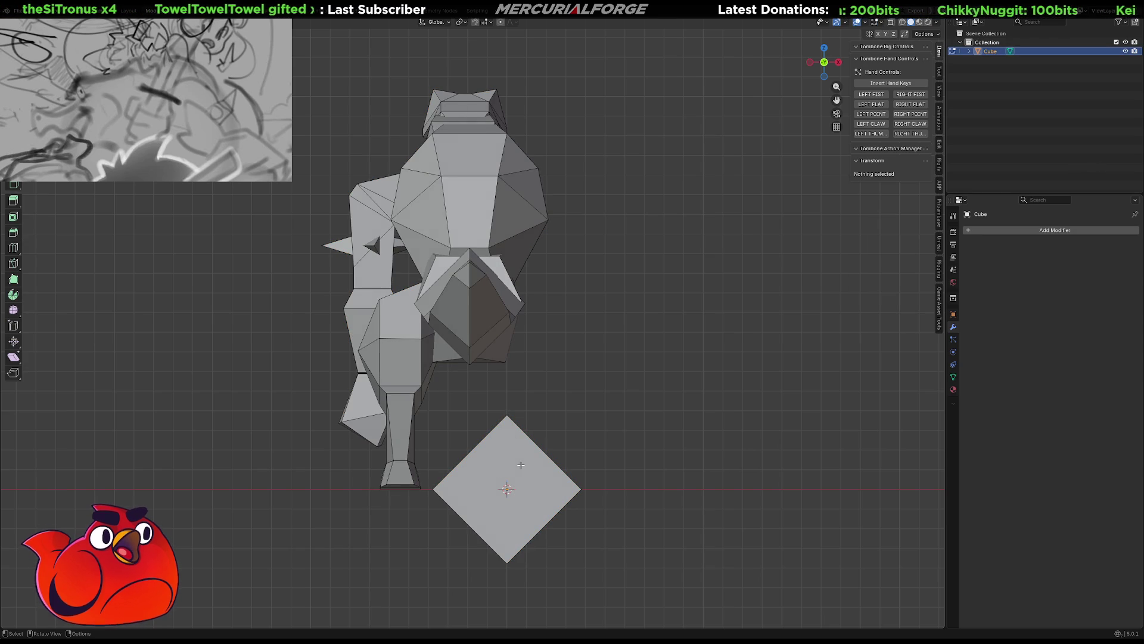
pyautogui.click(520, 464)
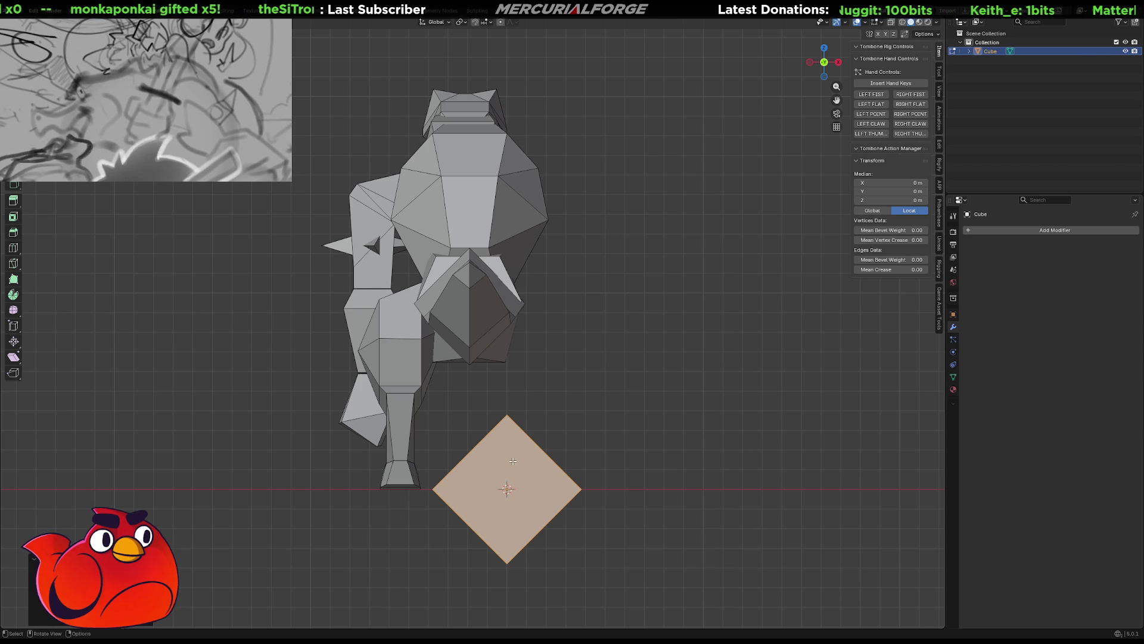
pyautogui.press('p')
# Separate the diamond face as its own object, then shift the whole dinosaur mesh along X
pyautogui.click(513, 460)
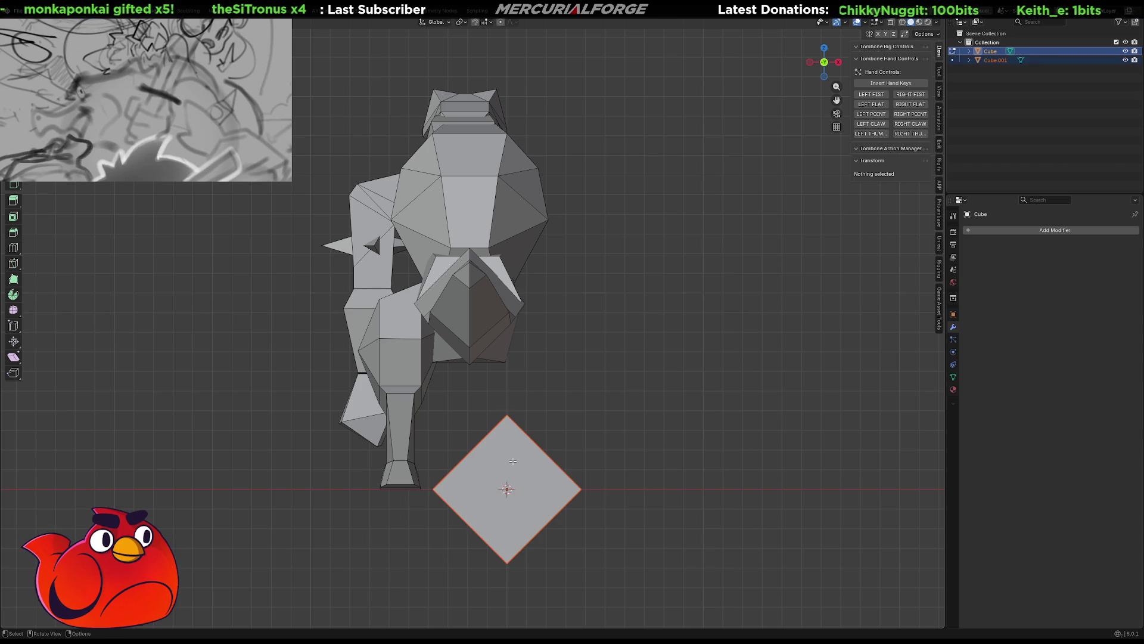
pyautogui.press('Tab')
pyautogui.click(533, 374)
pyautogui.click(478, 270)
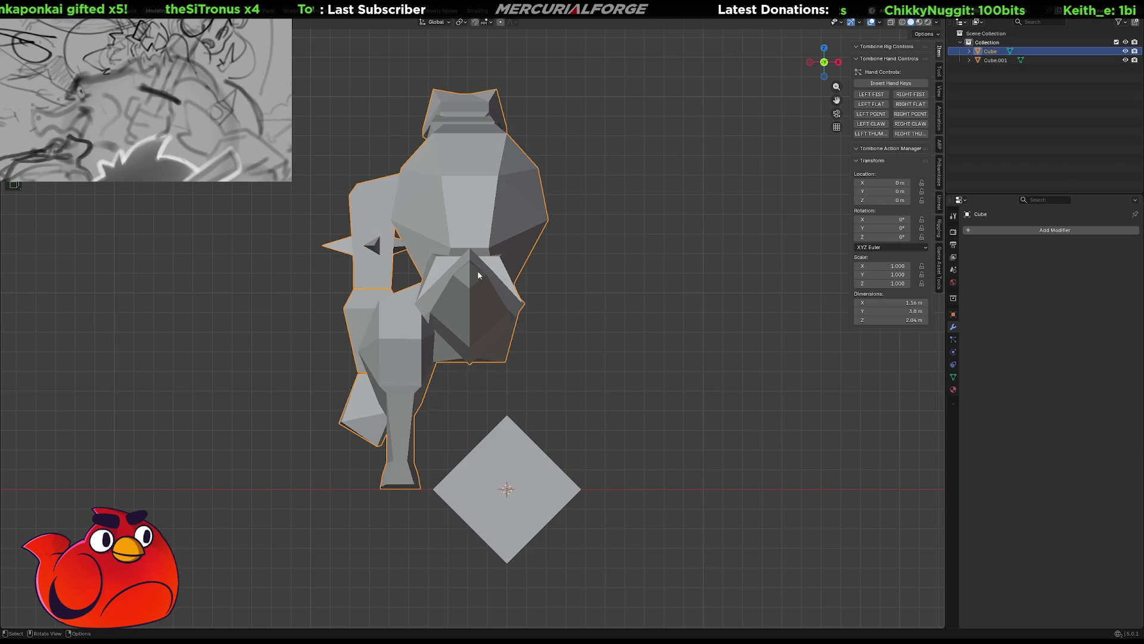
pyautogui.press('Tab')
pyautogui.press('a')
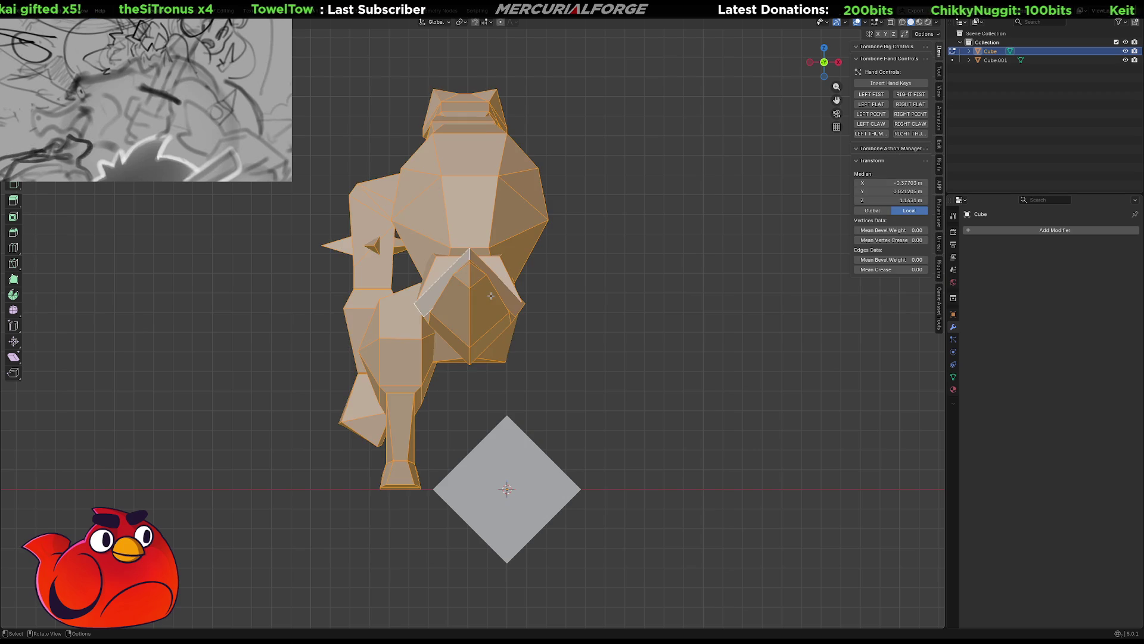
pyautogui.press('g')
pyautogui.press('x')
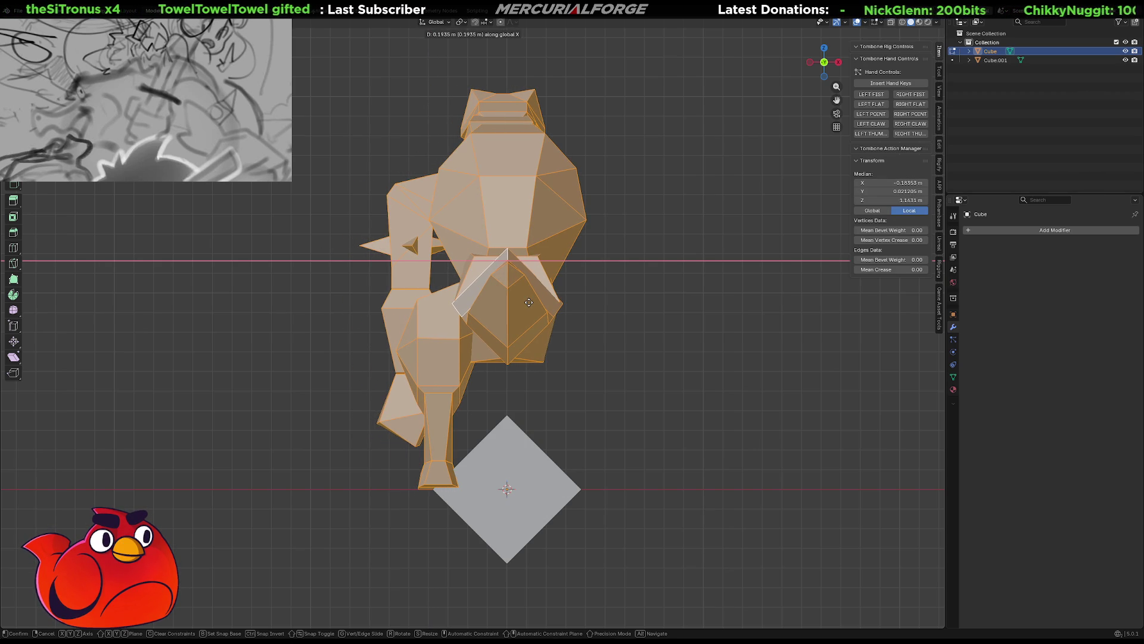
pyautogui.click(529, 302)
pyautogui.scroll(3, 528, 302)
# Finely nudge the mesh along X so its feet centre above the diamond base
pyautogui.keyDown('shift'); pyautogui.moveTo(596, 500); pyautogui.dragTo(562, 391, button='middle'); pyautogui.keyUp('shift')
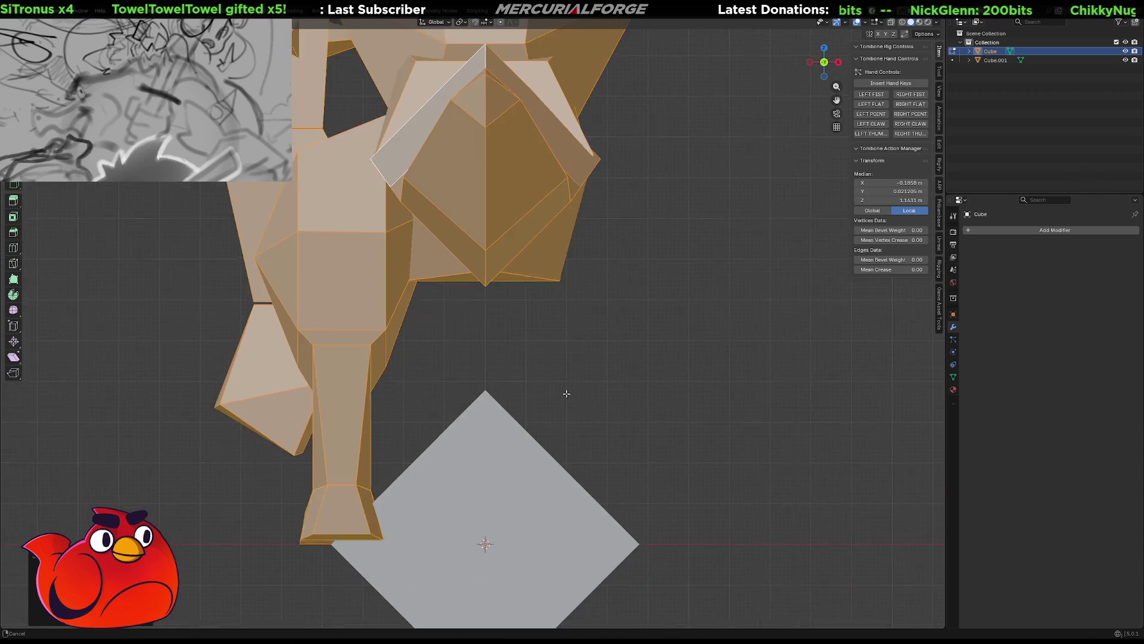
pyautogui.scroll(4, 511, 258)
pyautogui.scroll(3, 511, 258)
pyautogui.keyDown('shift'); pyautogui.moveTo(510, 258); pyautogui.dragTo(597, 195, button='middle'); pyautogui.keyUp('shift')
pyautogui.keyDown('shift'); pyautogui.moveTo(567, 400); pyautogui.dragTo(490, 224, button='middle'); pyautogui.keyUp('shift')
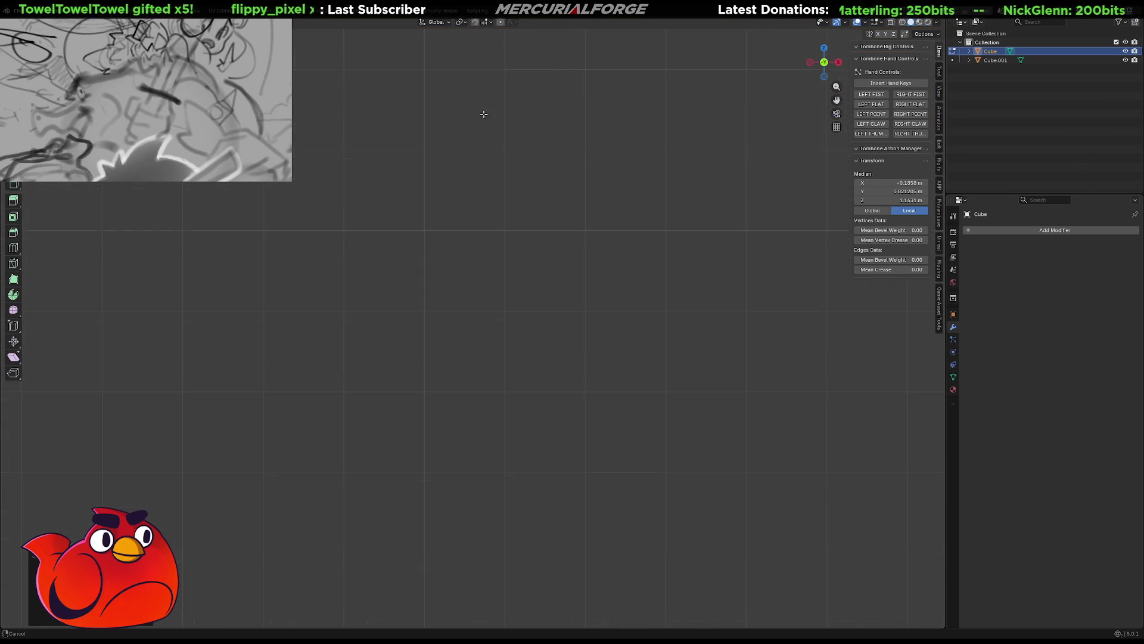
pyautogui.scroll(4, 485, 113)
pyautogui.scroll(3, 566, 429)
pyautogui.keyDown('shift'); pyautogui.moveTo(741, 566); pyautogui.dragTo(569, 281, button='middle'); pyautogui.keyUp('shift')
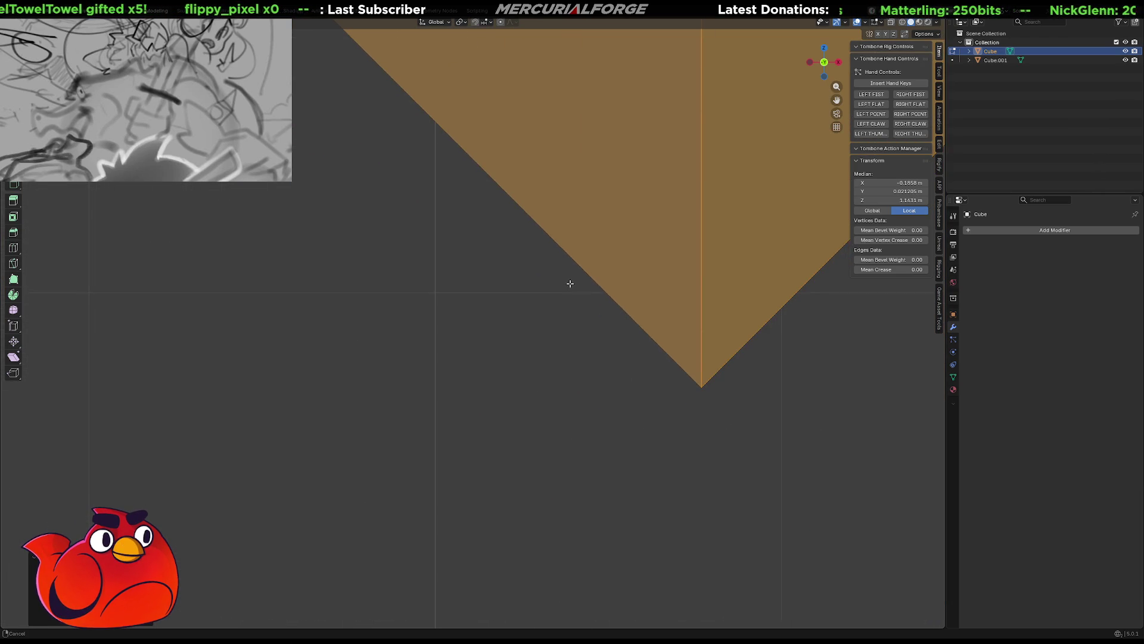
pyautogui.press('g')
pyautogui.press('x')
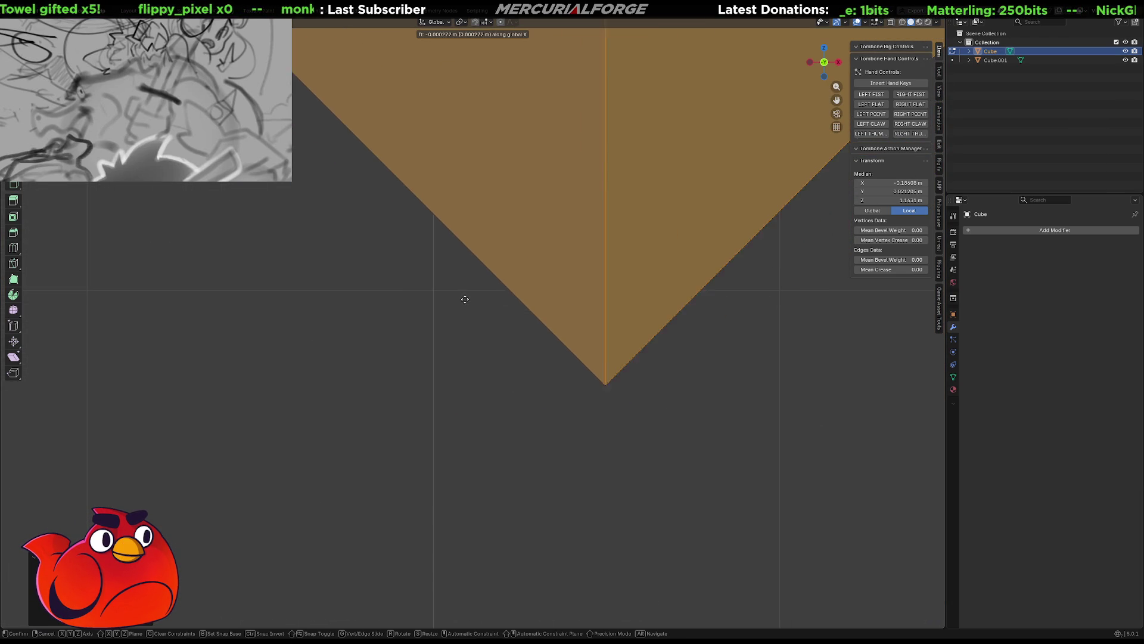
pyautogui.click(302, 332)
pyautogui.scroll(2, 379, 432)
pyautogui.scroll(2, 371, 527)
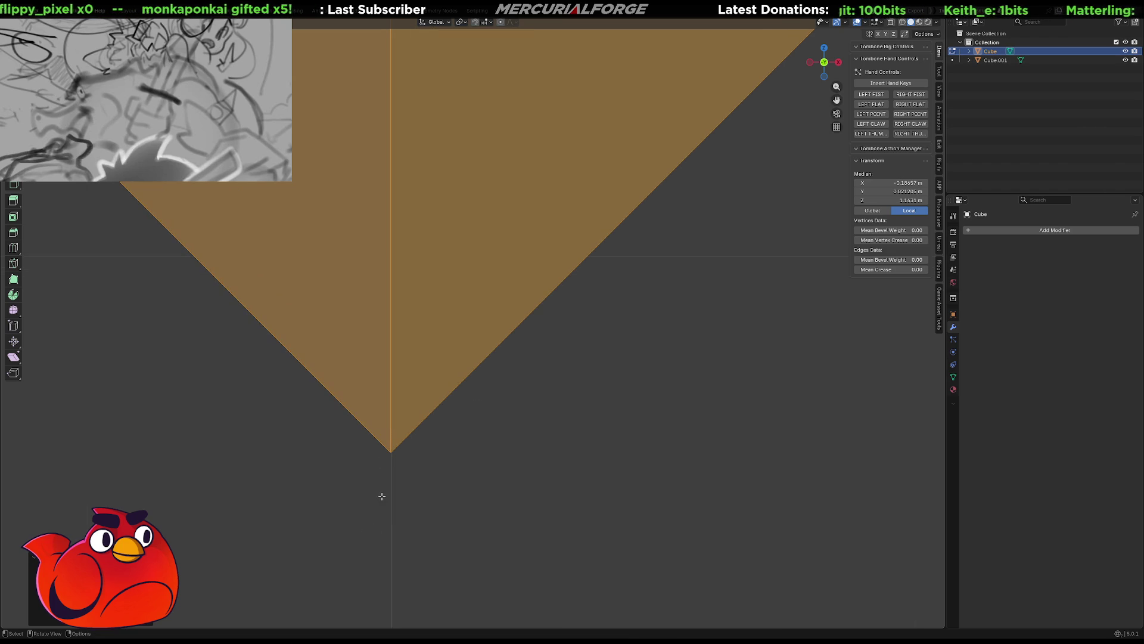
pyautogui.press('g')
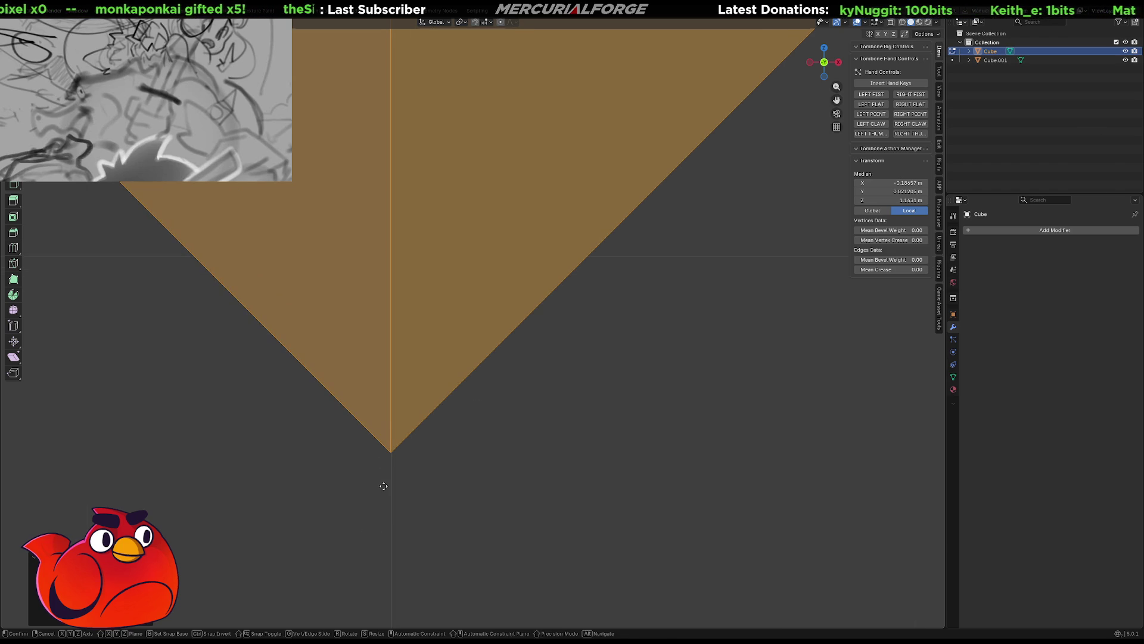
pyautogui.press('x')
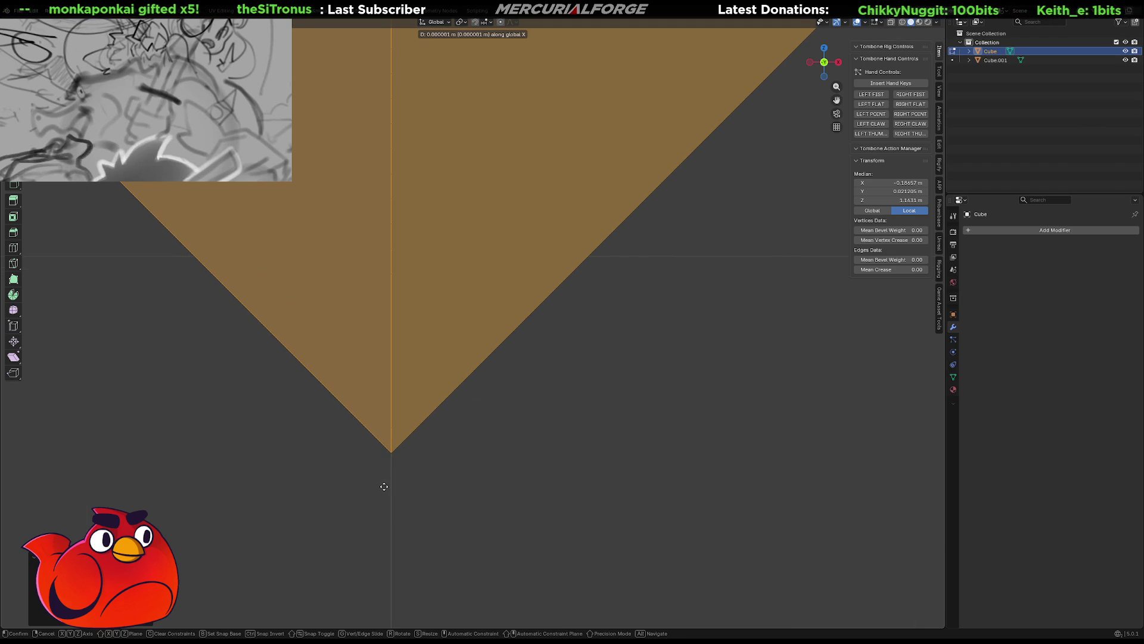
pyautogui.rightClick(384, 485)
pyautogui.scroll(-3, 417, 474)
pyautogui.scroll(-1, 490, 388)
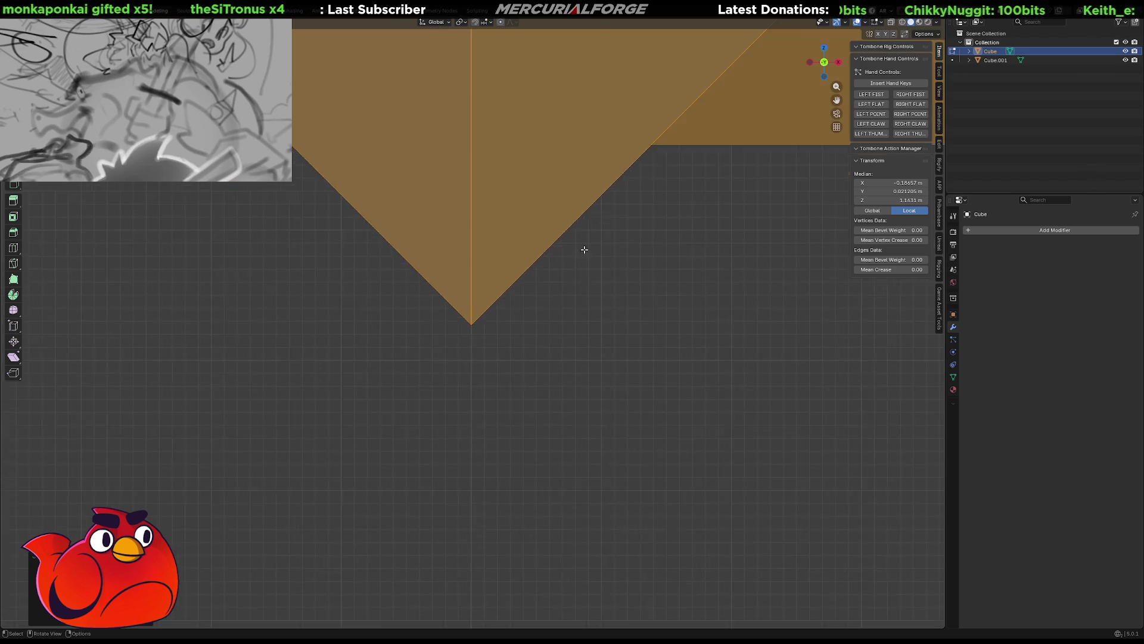
pyautogui.scroll(-4, 585, 248)
pyautogui.scroll(-4, 588, 242)
pyautogui.scroll(-3, 587, 243)
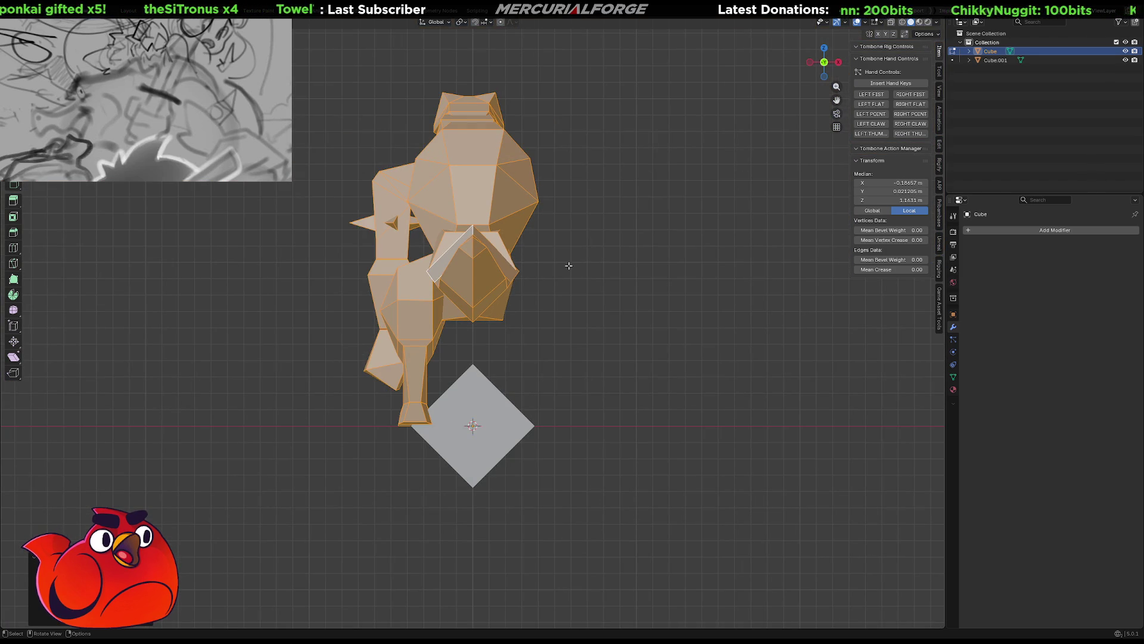
pyautogui.keyDown('shift'); pyautogui.moveTo(560, 277); pyautogui.dragTo(503, 315, button='middle'); pyautogui.keyUp('shift')
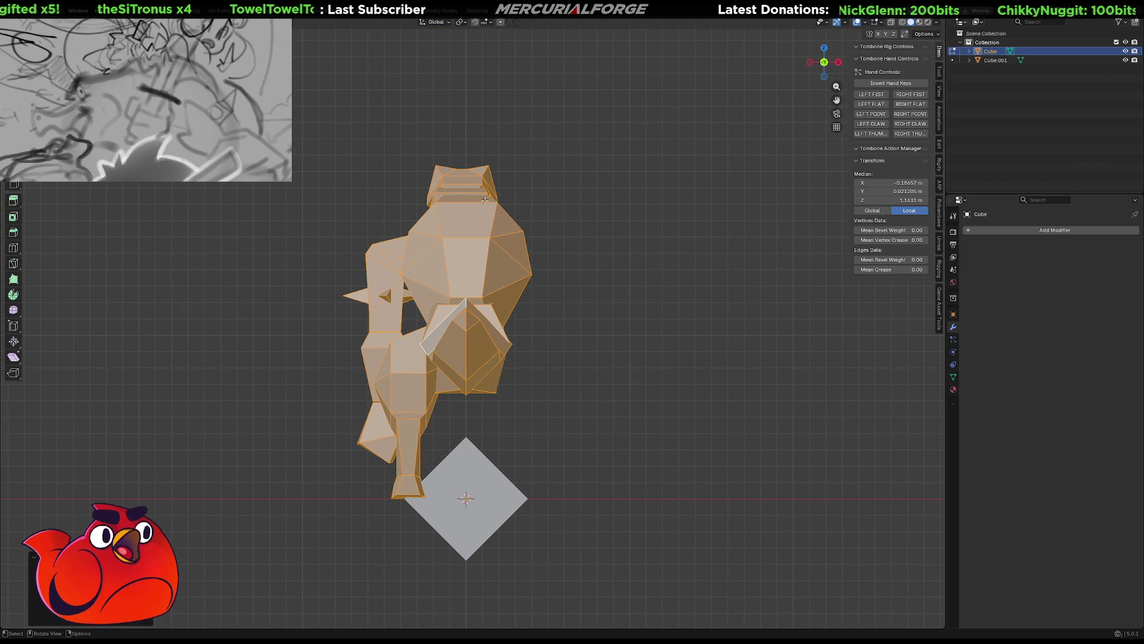
# Orbit to a side view of the dinosaur and select a single face on its tail
pyautogui.press('KP_8')
pyautogui.press('KP_8')
pyautogui.press('KP_8')
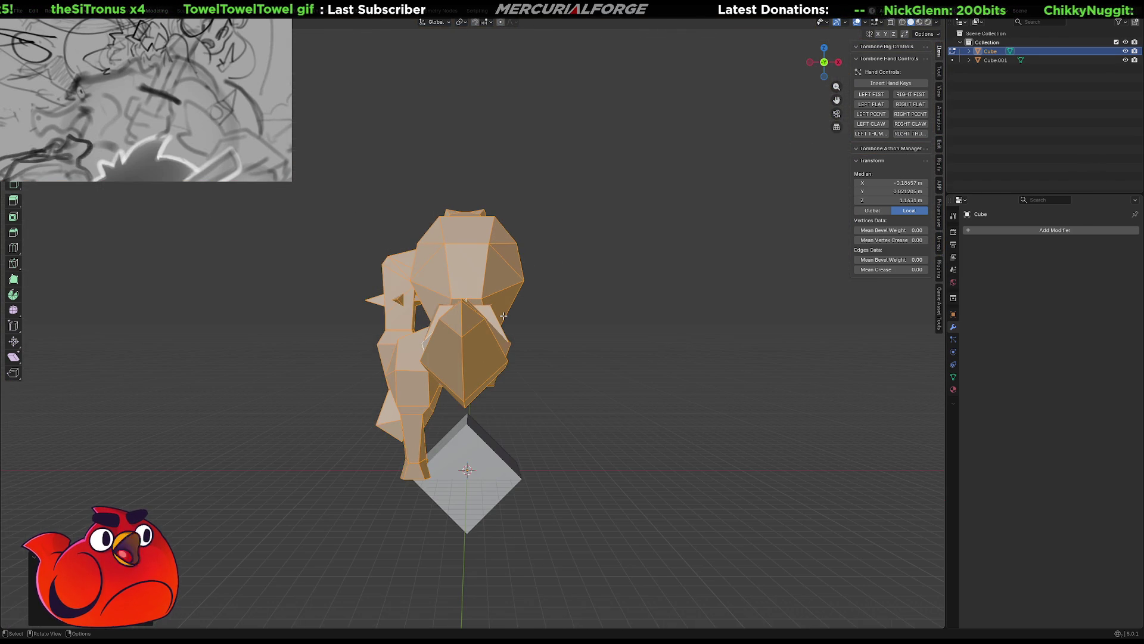
pyautogui.moveTo(503, 316); pyautogui.dragTo(594, 318, button='middle')
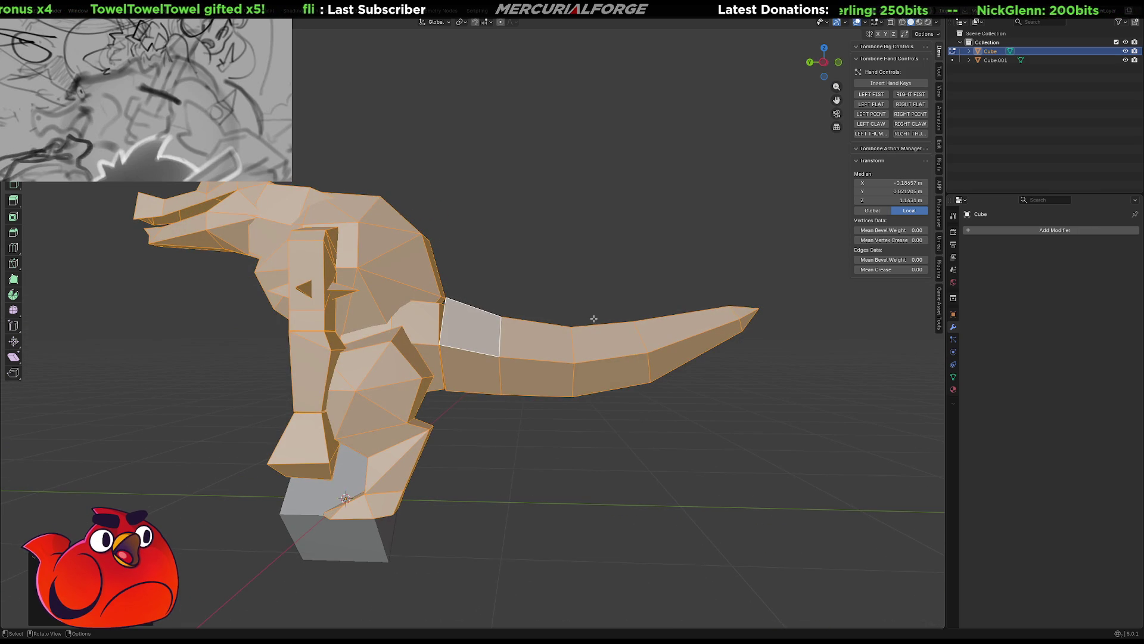
pyautogui.moveTo(595, 318)
pyautogui.mouseDown(button='middle')
pyautogui.moveTo(678, 317)
pyautogui.moveTo(715, 339)
pyautogui.moveTo(689, 331)
pyautogui.moveTo(681, 343)
pyautogui.moveTo(708, 384)
pyautogui.moveTo(682, 372)
pyautogui.moveTo(578, 391)
pyautogui.moveTo(562, 363)
pyautogui.mouseUp(button='middle')
pyautogui.click(563, 362)
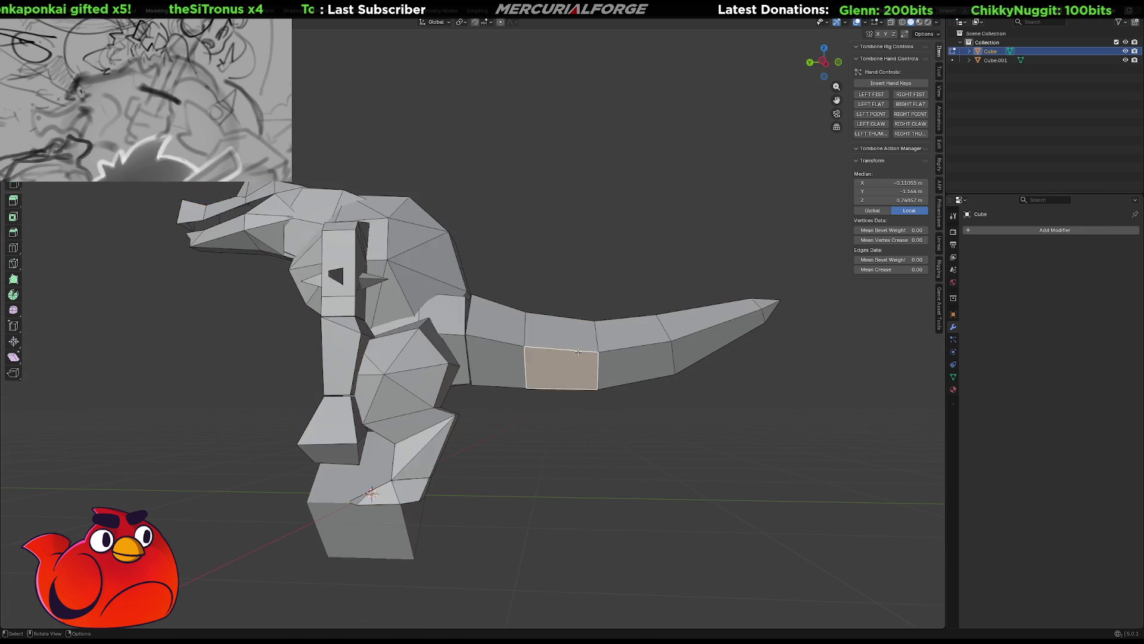
pyautogui.moveTo(562, 341); pyautogui.dragTo(566, 341, button='middle')
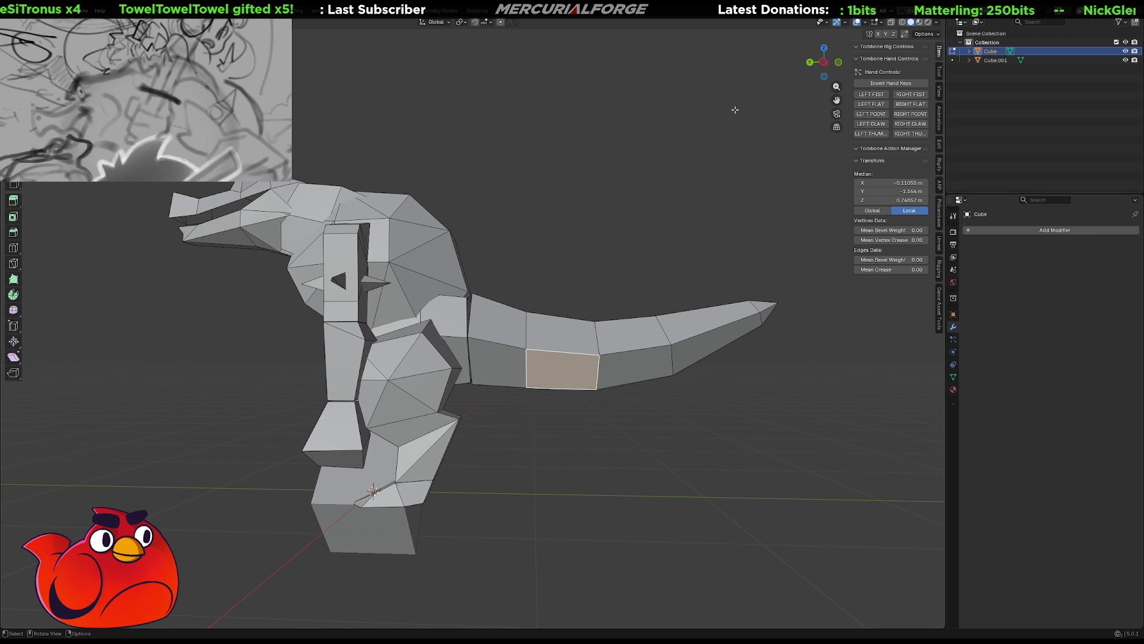
pyautogui.moveTo(527, 343)
pyautogui.mouseDown(button='middle')
pyautogui.moveTo(555, 343)
pyautogui.moveTo(519, 341)
pyautogui.mouseUp(button='middle')
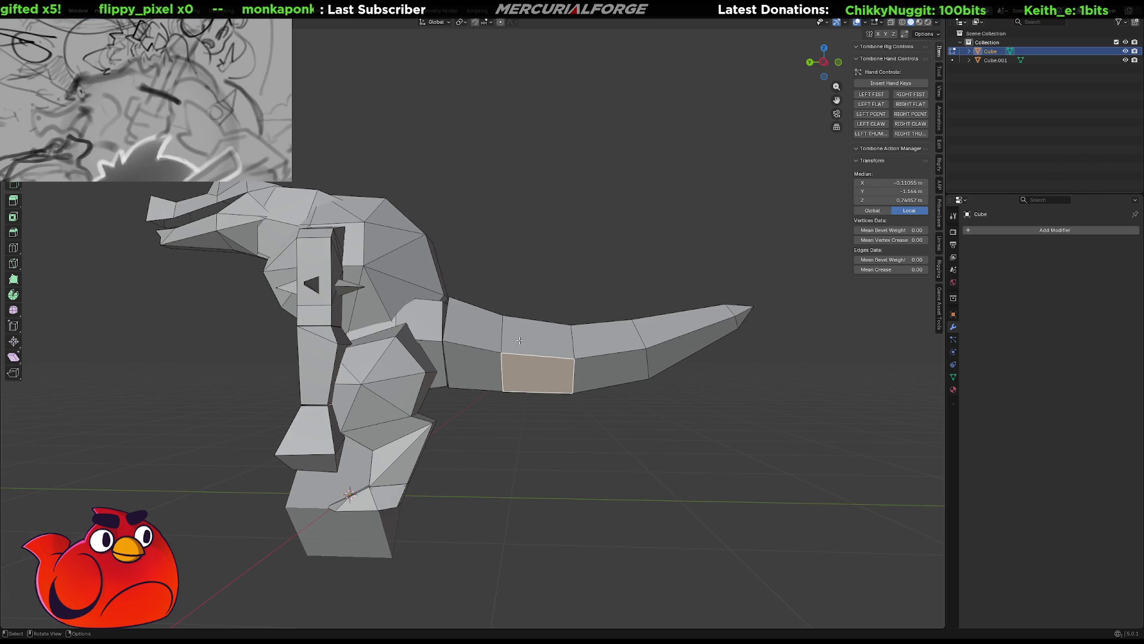
pyautogui.moveTo(669, 232); pyautogui.dragTo(493, 366, button='middle')
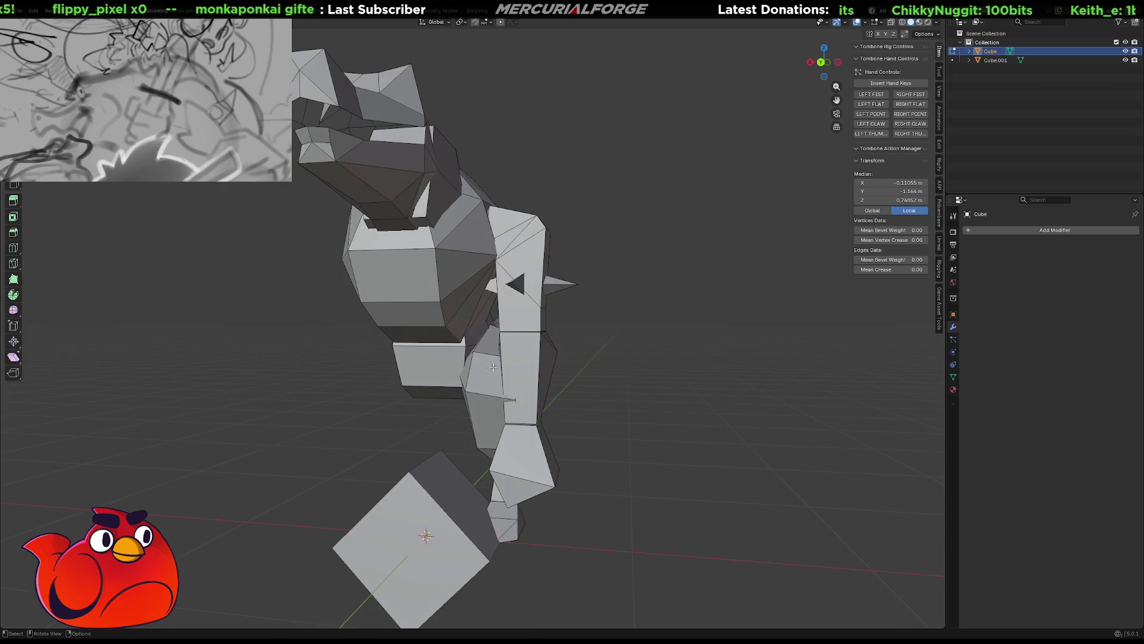
# Return to Object Mode, select the dinosaur and apply all its transforms (Ctrl+A)
pyautogui.press('Tab')
pyautogui.click(645, 355)
pyautogui.click(463, 290)
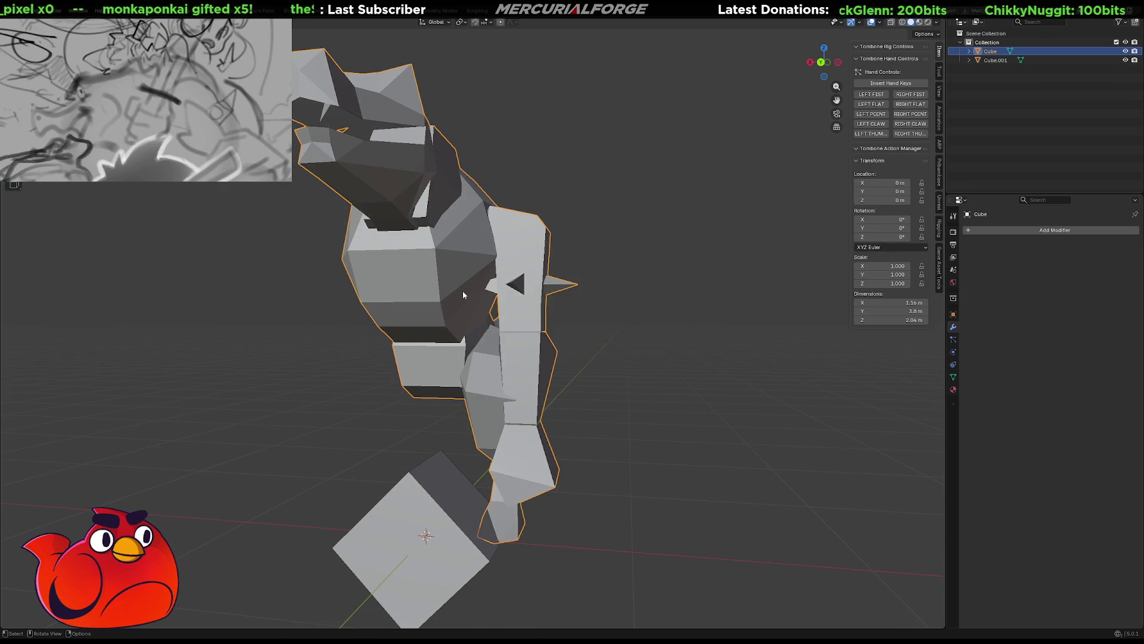
pyautogui.hotkey('ctrl', 'a')
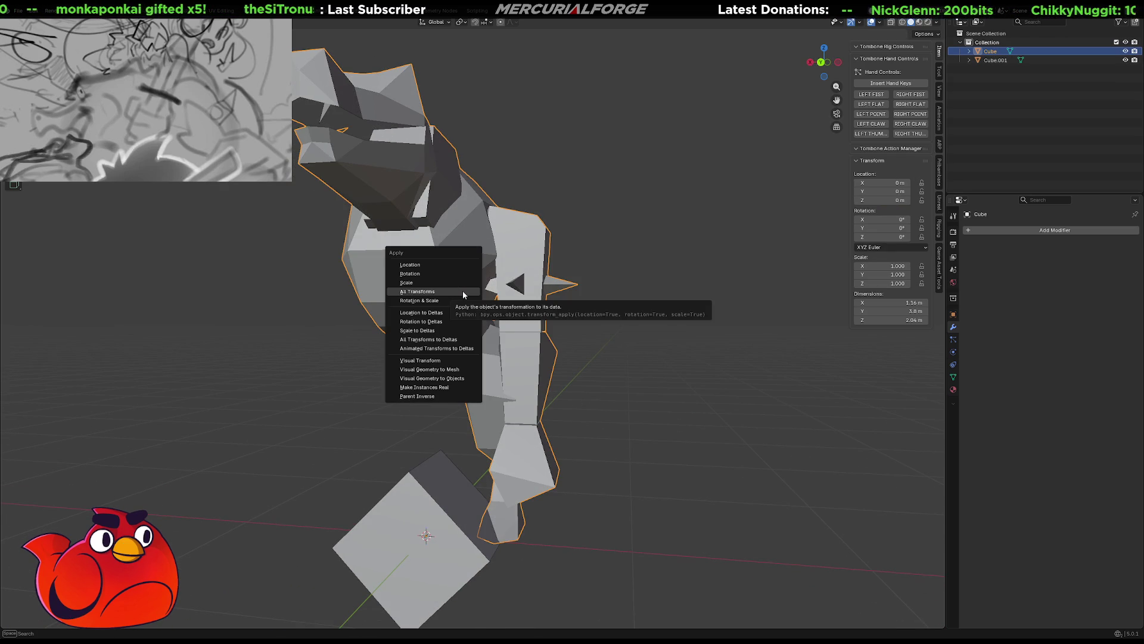
pyautogui.click(463, 291)
pyautogui.moveTo(708, 340)
pyautogui.mouseDown(button='middle')
pyautogui.moveTo(561, 343)
pyautogui.moveTo(568, 364)
pyautogui.moveTo(606, 322)
pyautogui.moveTo(566, 313)
pyautogui.mouseUp(button='middle')
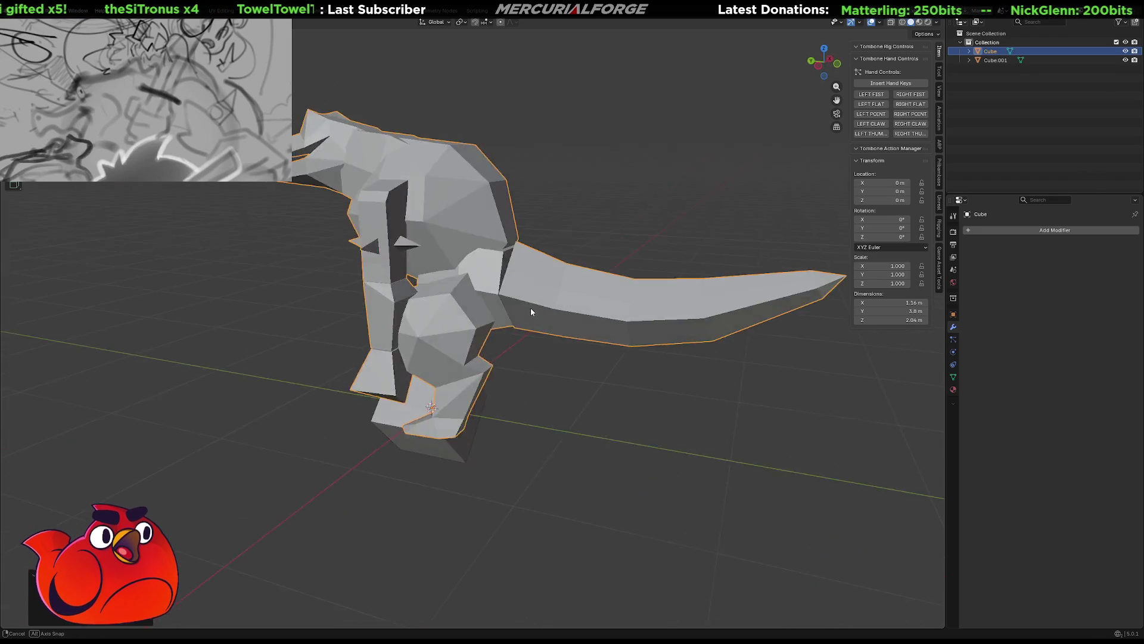
pyautogui.hotkey('ctrl', 'a')
pyautogui.click(566, 311)
pyautogui.moveTo(463, 325)
pyautogui.mouseDown(button='middle')
pyautogui.moveTo(572, 324)
pyautogui.moveTo(534, 320)
pyautogui.mouseUp(button='middle')
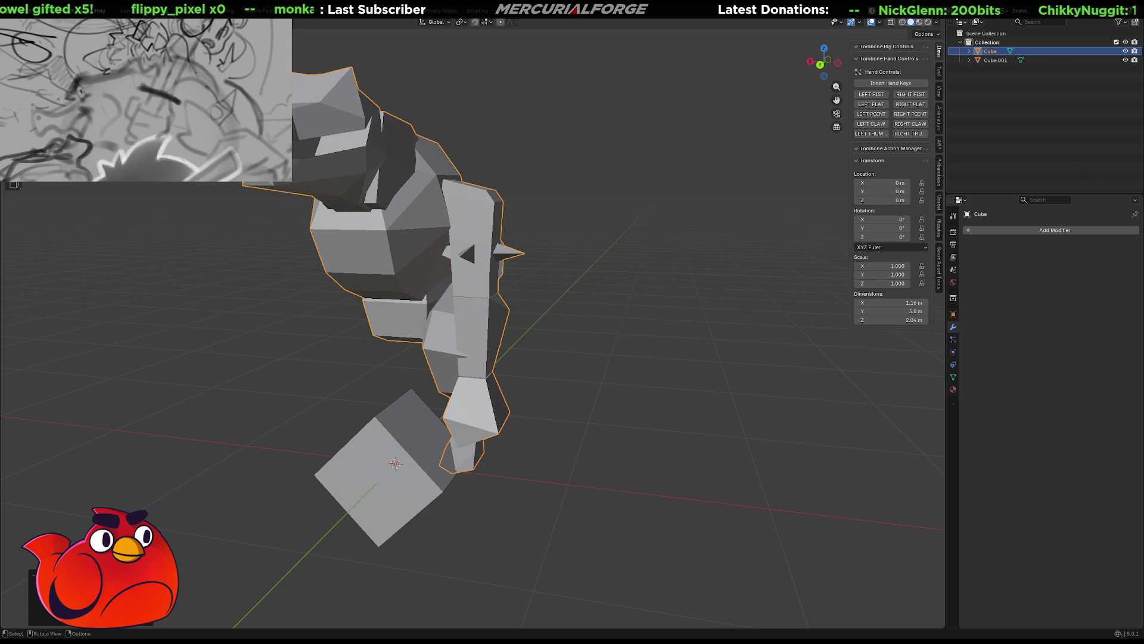
# Move the block under the dinosaur's foot about 1.2 m aside along the Y axis
pyautogui.moveTo(626, 184); pyautogui.dragTo(465, 376, button='middle')
pyautogui.click(386, 431)
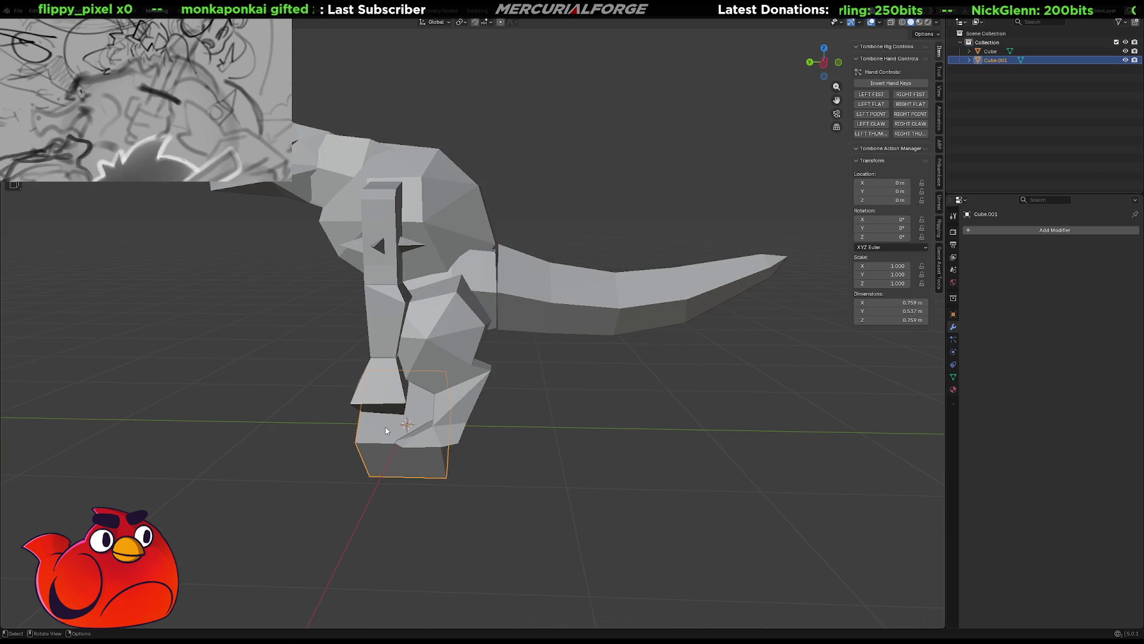
pyautogui.press('g')
pyautogui.press('z')
pyautogui.press('x')
pyautogui.press('y')
pyautogui.click(564, 432)
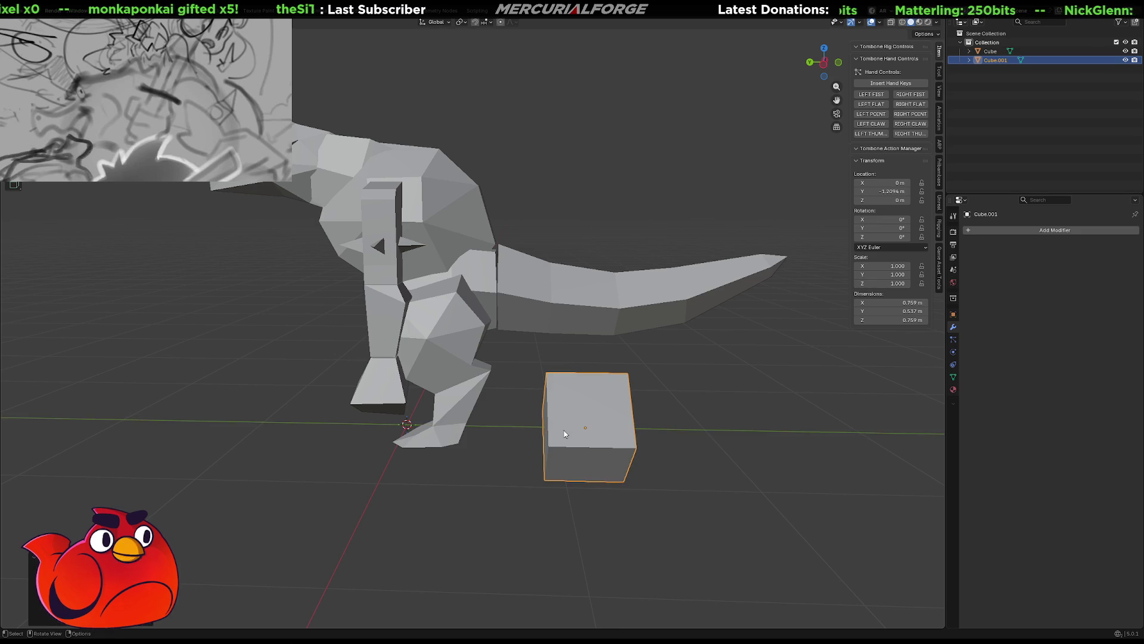
pyautogui.scroll(2, 565, 430)
pyautogui.scroll(2, 529, 394)
pyautogui.scroll(2, 465, 394)
pyautogui.scroll(2, 452, 397)
# Enter mesh editing on the block with nothing selected
pyautogui.moveTo(480, 379)
pyautogui.mouseDown(button='middle')
pyautogui.moveTo(485, 369)
pyautogui.moveTo(437, 352)
pyautogui.mouseUp(button='middle')
pyautogui.hotkey('alt', 'a')
pyautogui.press('t')
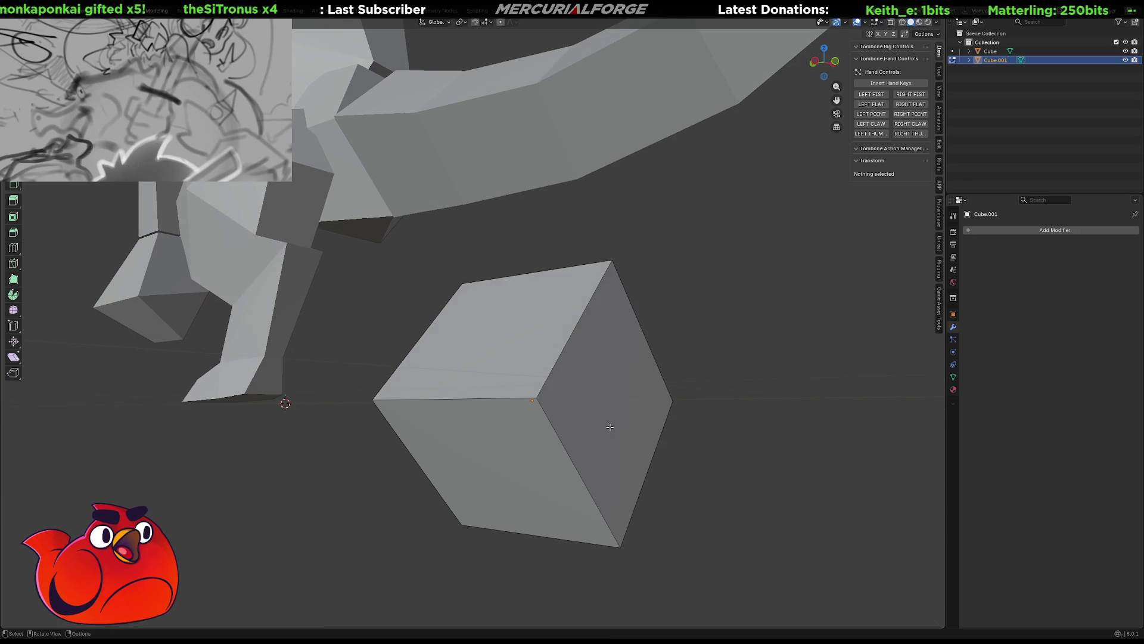
# Poke the block's side faces to add centre vertices
pyautogui.click(609, 426)
pyautogui.rightClick(585, 407)
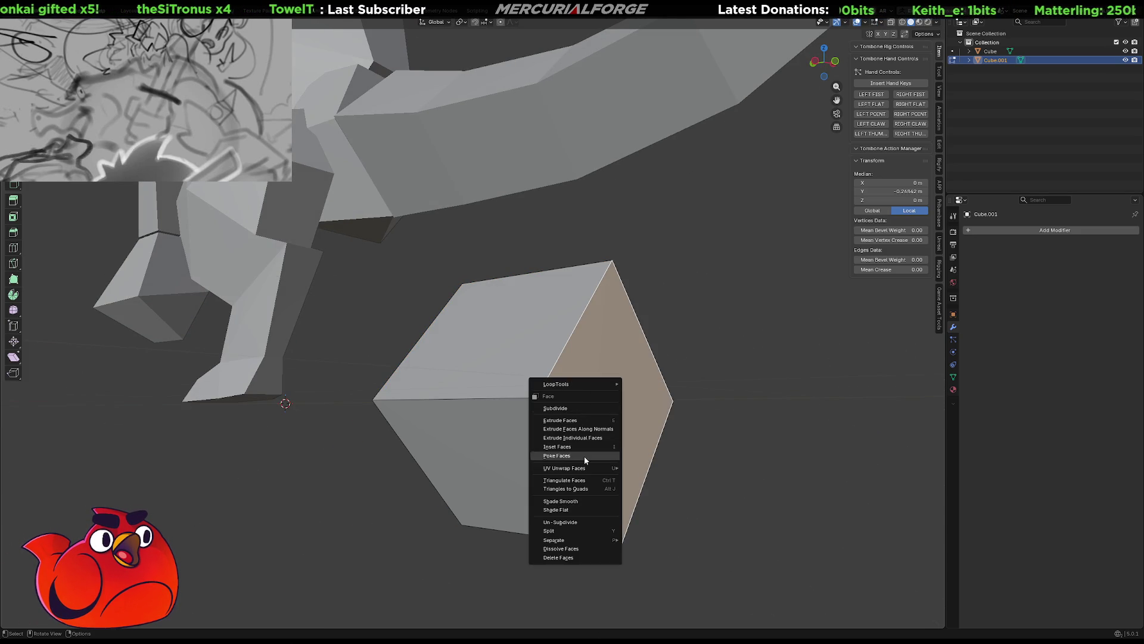
pyautogui.press('Escape')
pyautogui.moveTo(583, 456); pyautogui.dragTo(500, 420, button='middle')
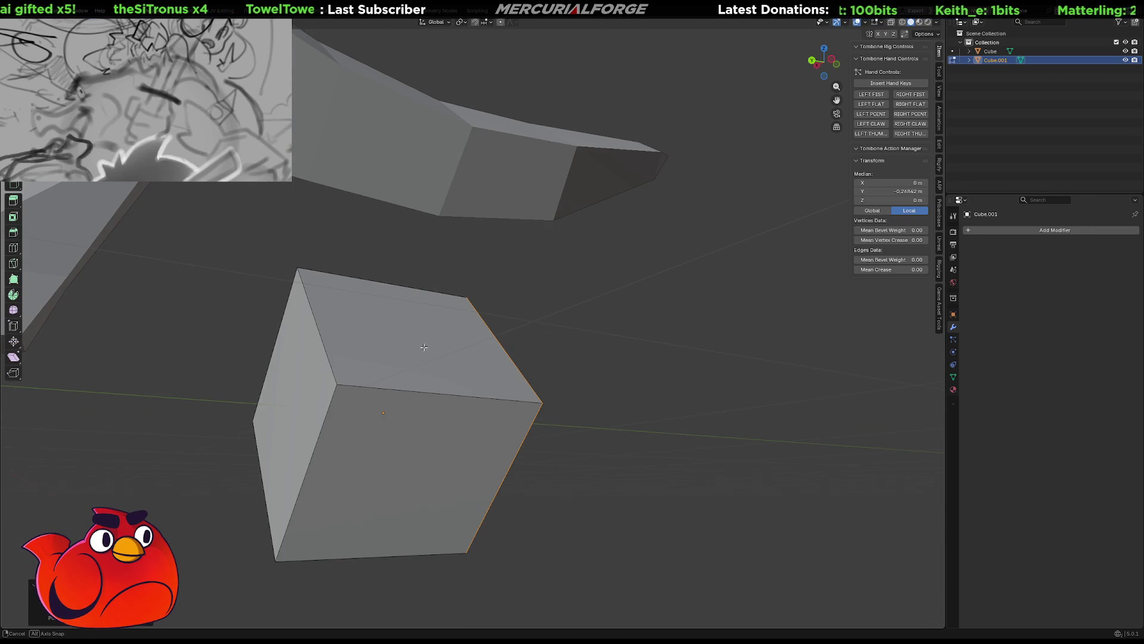
pyautogui.rightClick(307, 382)
pyautogui.press('Escape')
pyautogui.moveTo(303, 386)
pyautogui.mouseDown(button='middle')
pyautogui.moveTo(469, 386)
pyautogui.moveTo(604, 421)
pyautogui.mouseUp(button='middle')
# Scale the new face-centre vertices outward into a faceted rock shape
pyautogui.click(442, 401)
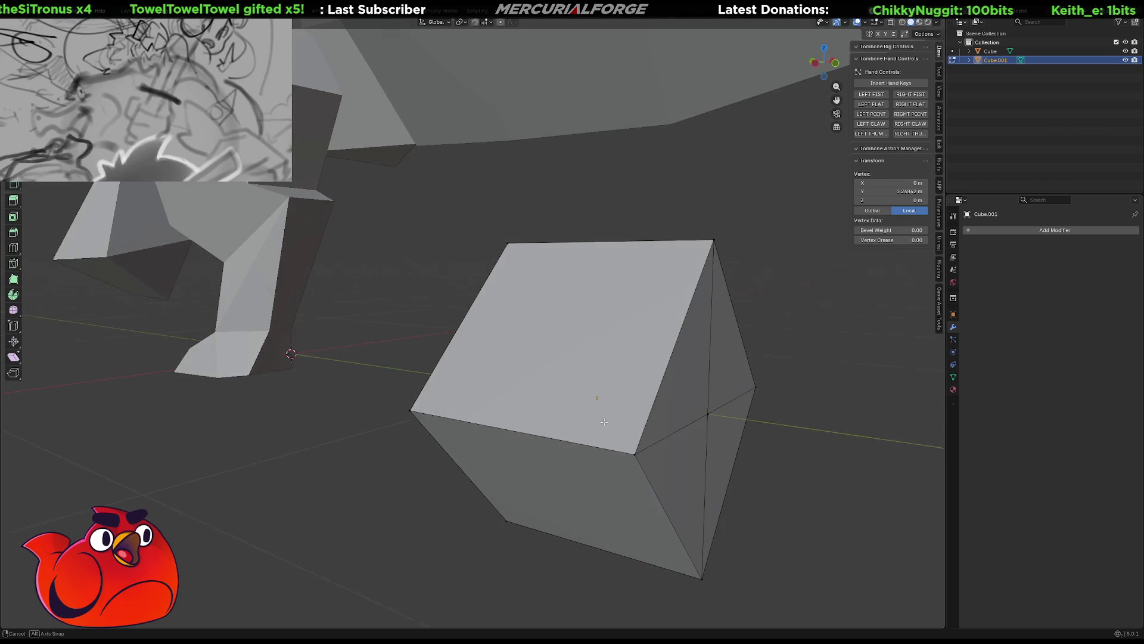
pyautogui.keyDown('shift'); pyautogui.click(707, 413); pyautogui.keyUp('shift')
pyautogui.moveTo(706, 413)
pyautogui.mouseDown(button='middle')
pyautogui.moveTo(602, 386)
pyautogui.moveTo(659, 398)
pyautogui.mouseUp(button='middle')
pyautogui.press('s')
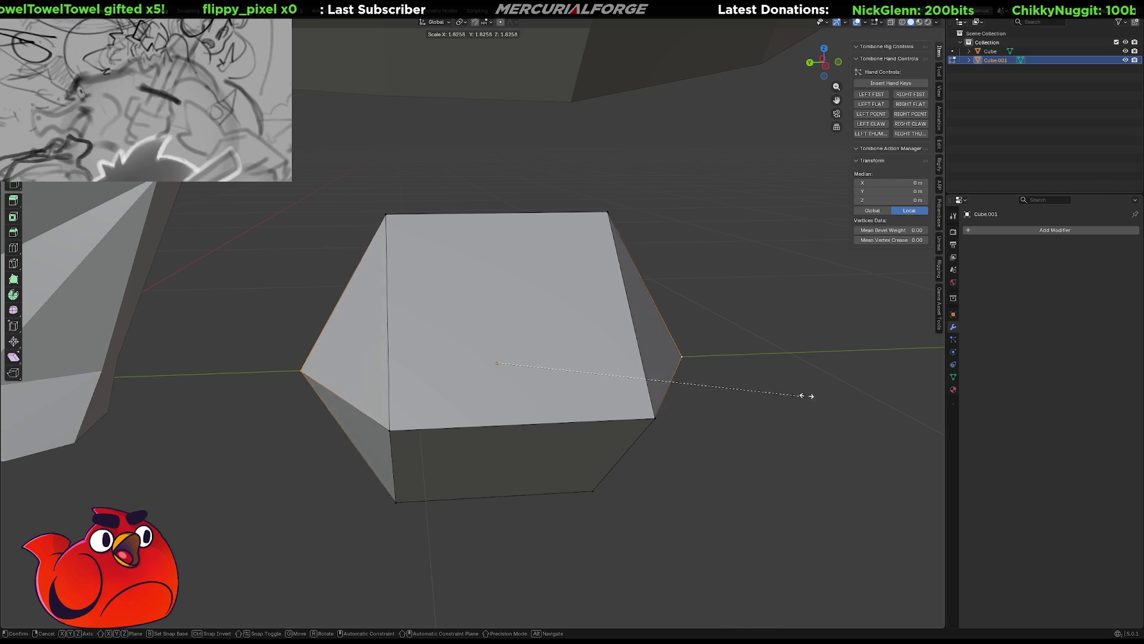
pyautogui.click(869, 406)
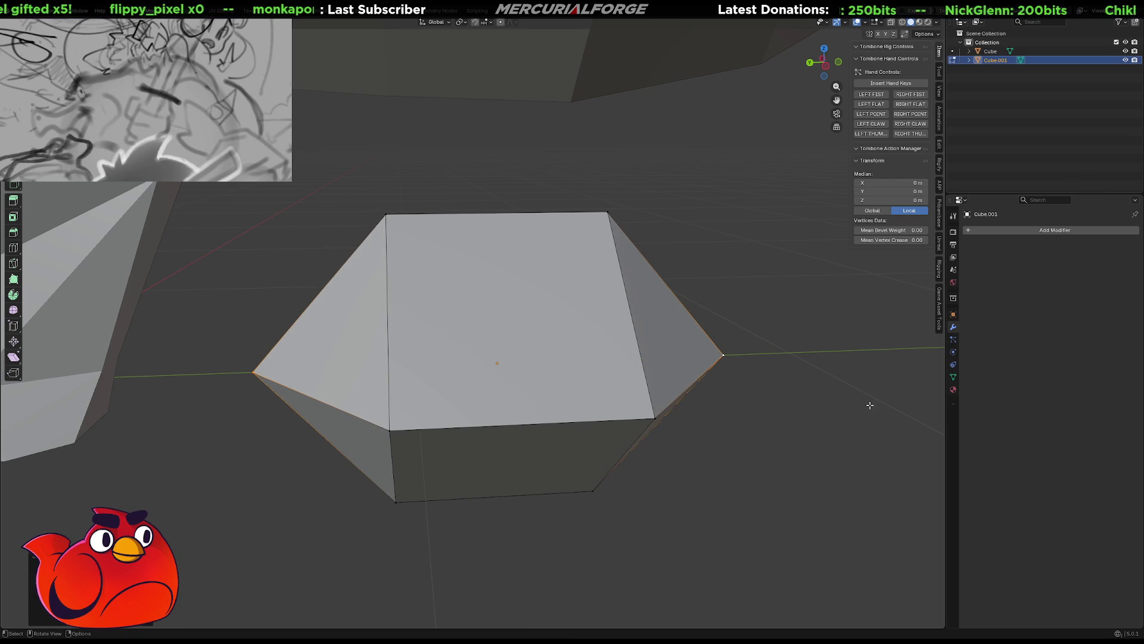
pyautogui.moveTo(701, 428); pyautogui.dragTo(693, 402, button='middle')
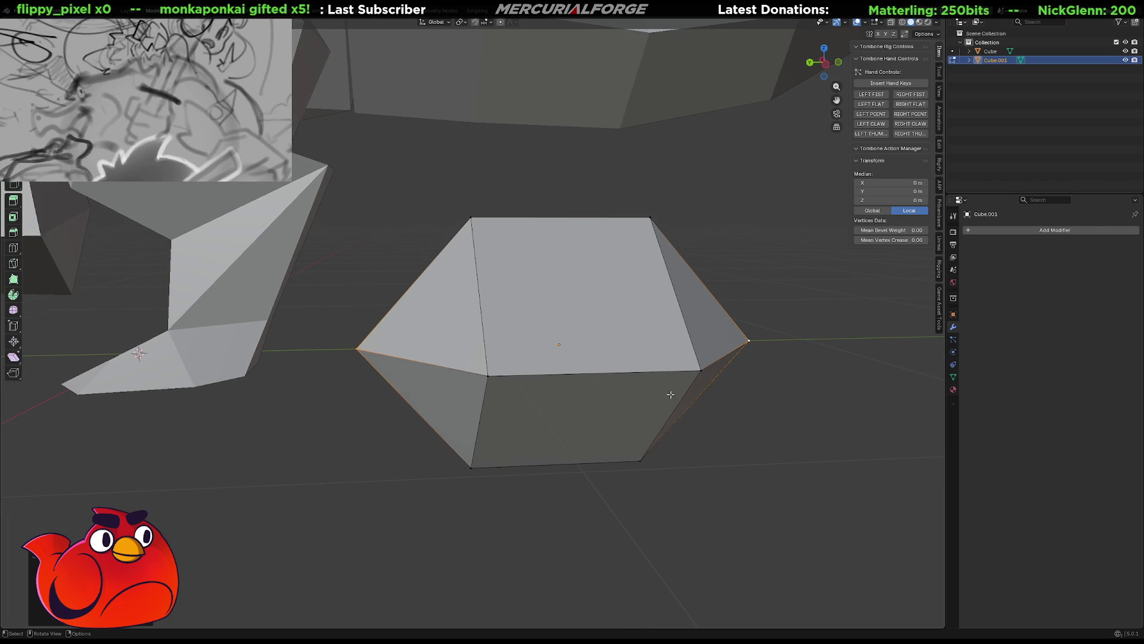
# Select the ring of edges running around the rock's middle
pyautogui.hotkey('alt', 'a')
pyautogui.click(596, 368)
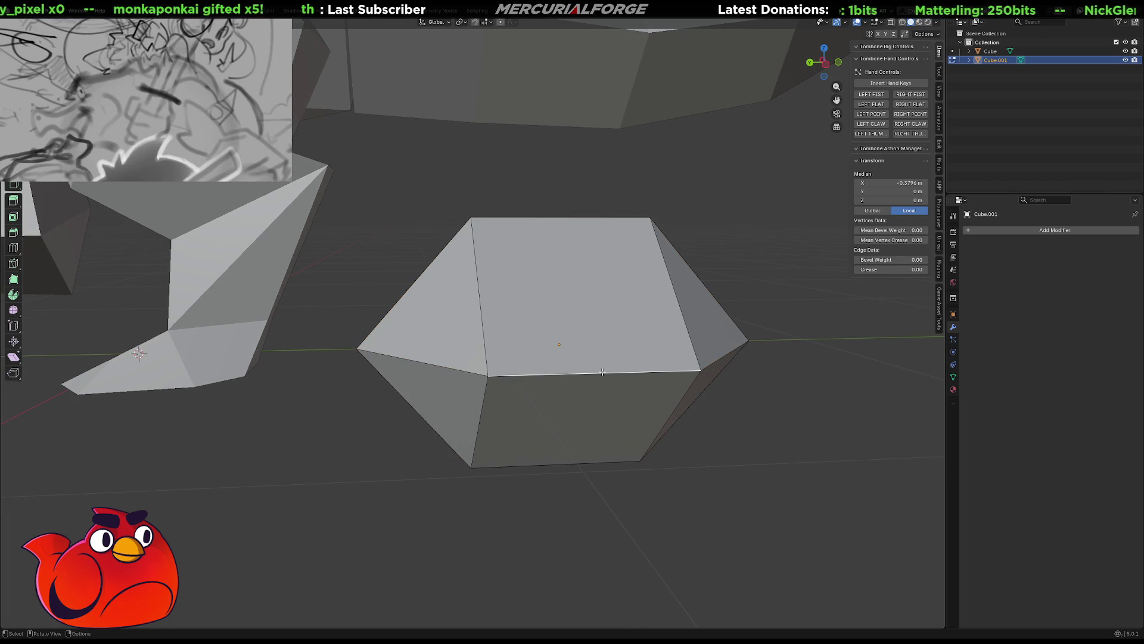
pyautogui.keyDown('alt'); pyautogui.click(601, 371); pyautogui.keyUp('alt')
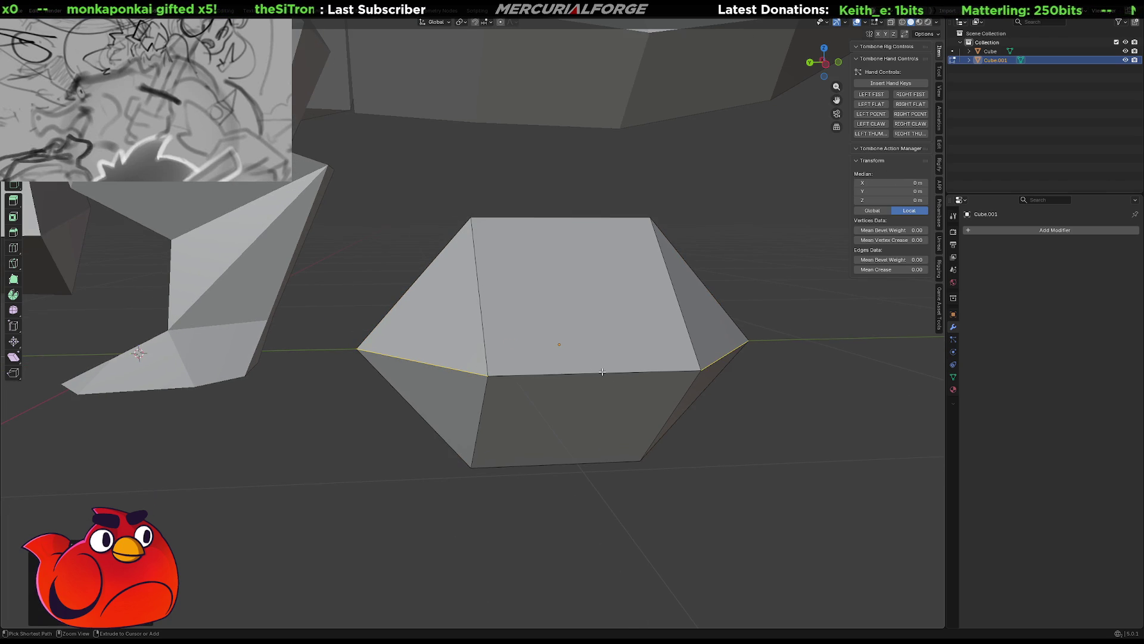
pyautogui.click(599, 373)
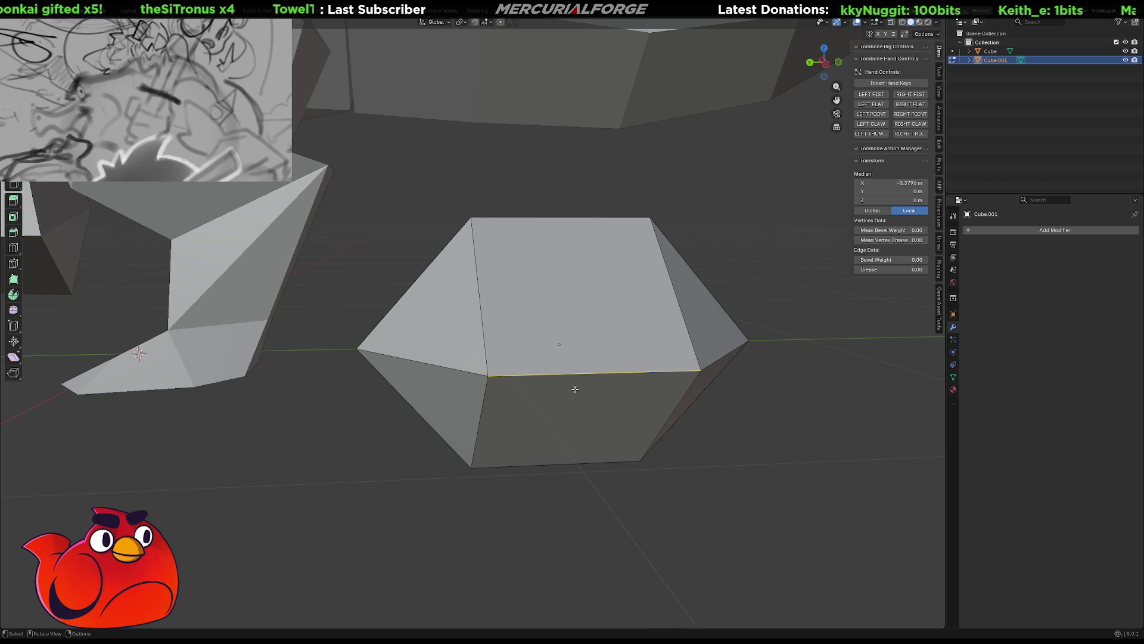
pyautogui.keyDown('ctrl'); pyautogui.keyDown('alt'); pyautogui.click(588, 375); pyautogui.keyUp('alt'); pyautogui.keyUp('ctrl')
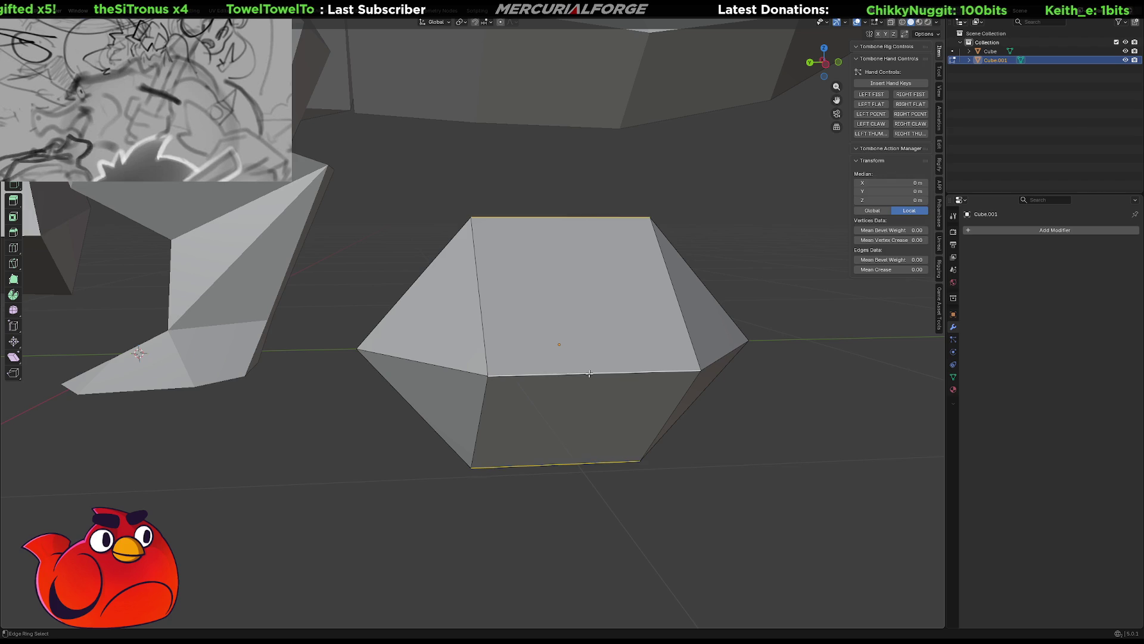
# Subdivide the edge ring into a middle loop and widen it to scale 1.125
pyautogui.rightClick(589, 373)
pyautogui.click(571, 368)
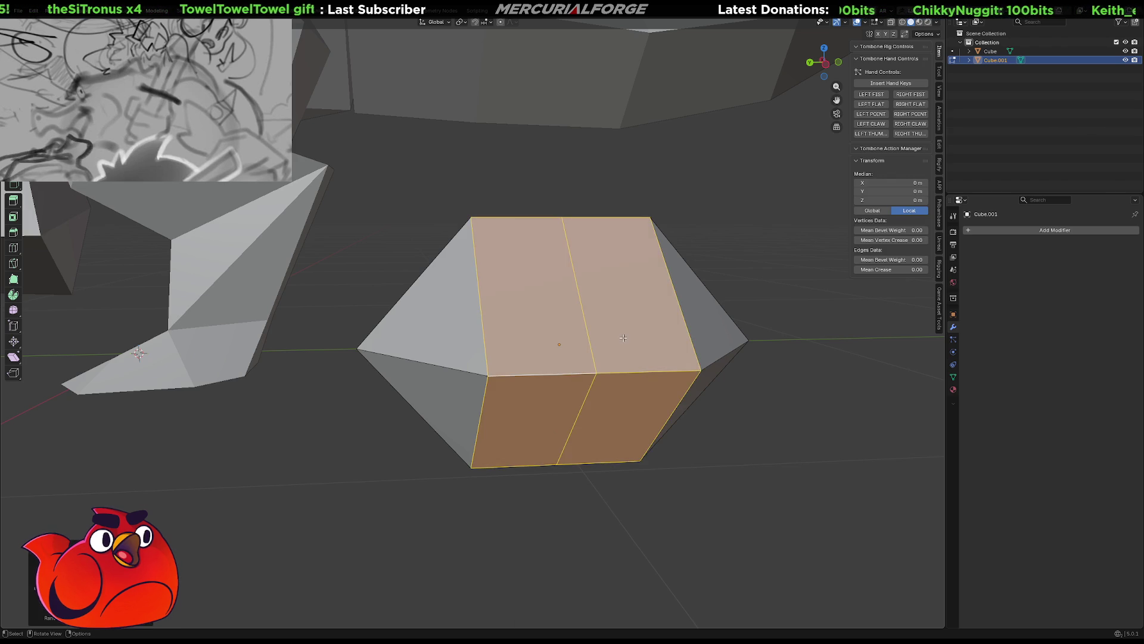
pyautogui.moveTo(571, 367); pyautogui.dragTo(583, 340, button='middle')
pyautogui.hotkey('alt', 'a')
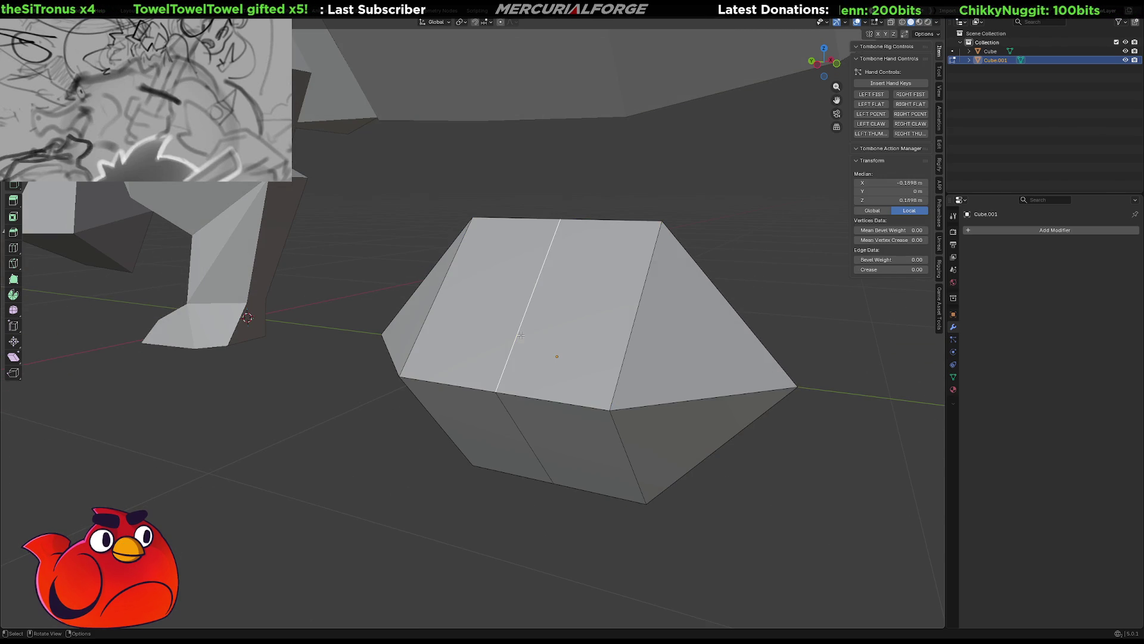
pyautogui.keyDown('alt'); pyautogui.click(517, 330); pyautogui.keyUp('alt')
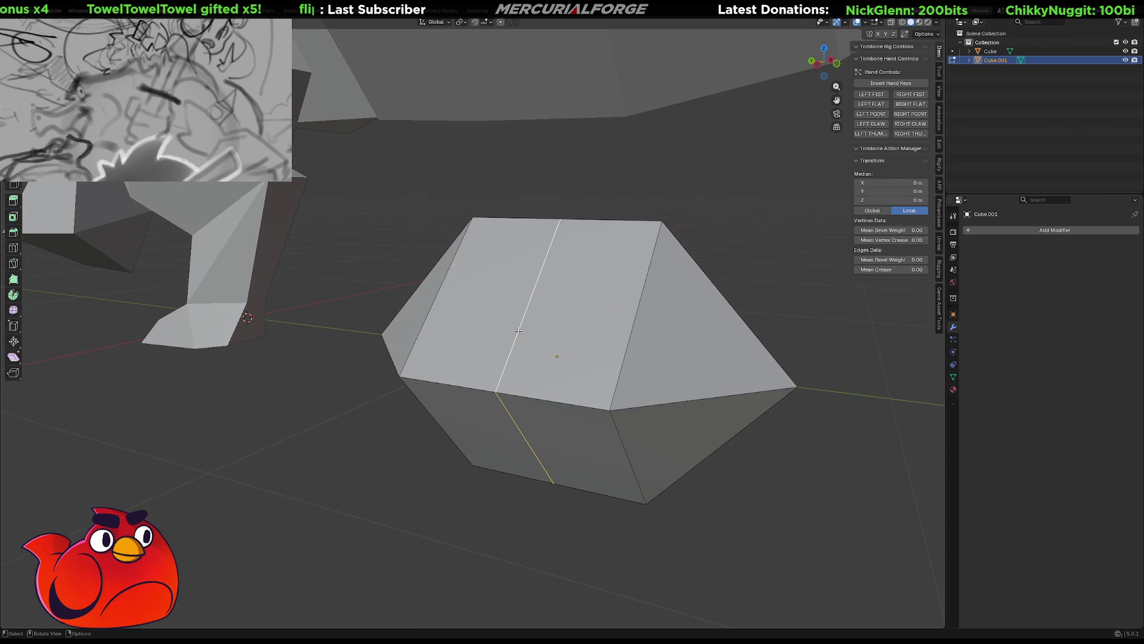
pyautogui.press('s')
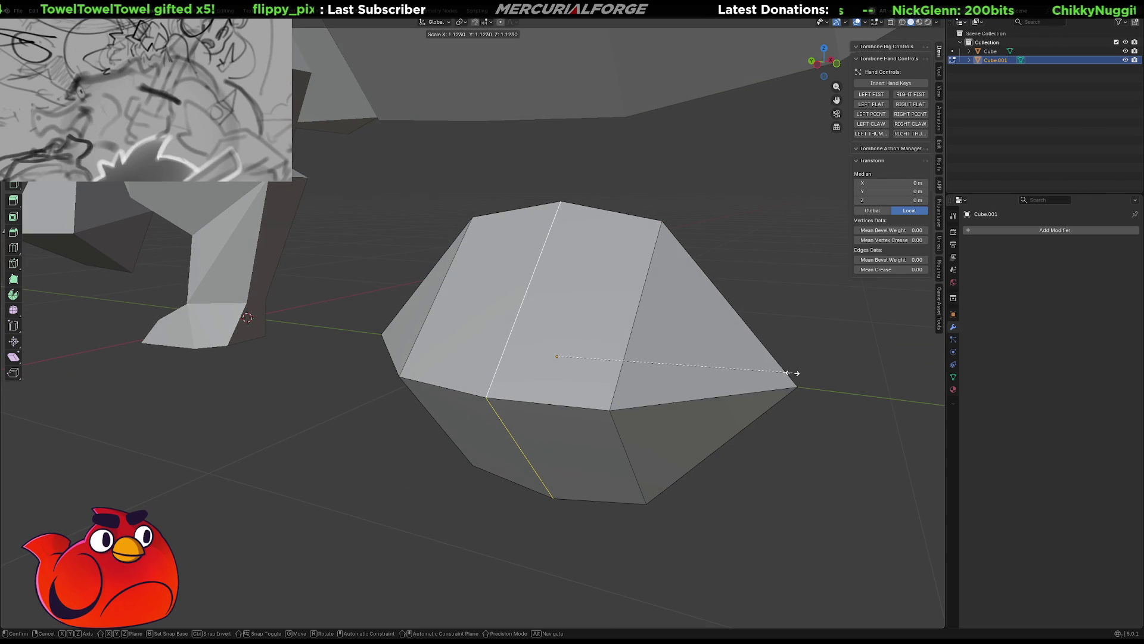
pyautogui.click(792, 372)
# Return to Object Mode with the rock selected, viewed from the front
pyautogui.moveTo(791, 372)
pyautogui.mouseDown(button='middle')
pyautogui.moveTo(537, 357)
pyautogui.moveTo(544, 372)
pyautogui.mouseUp(button='middle')
pyautogui.scroll(-2, 710, 369)
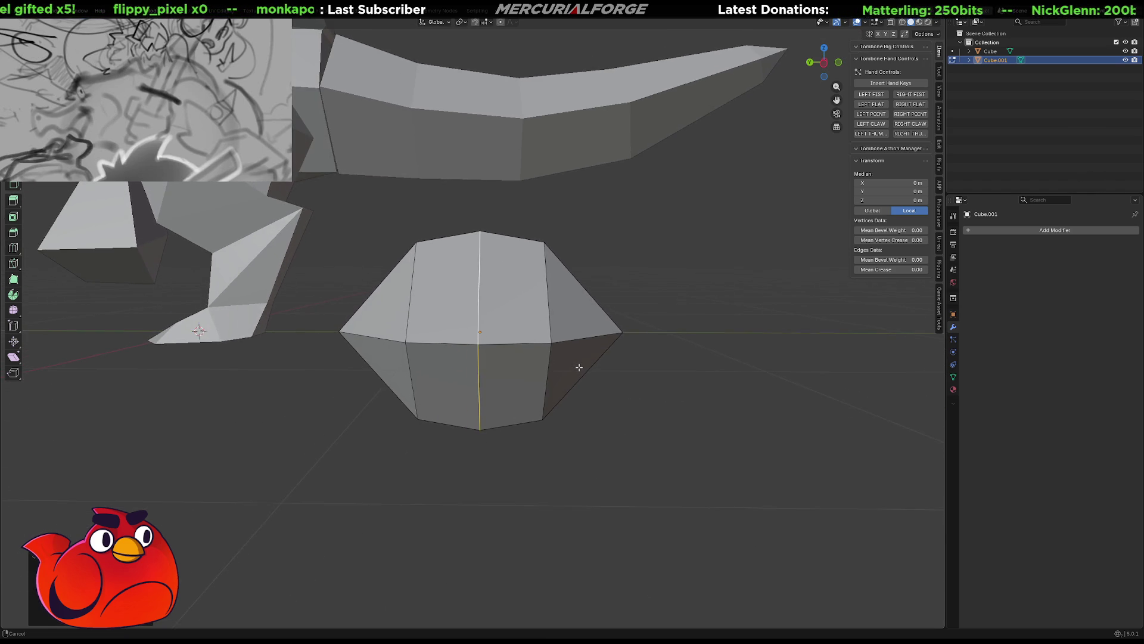
pyautogui.press('Tab')
pyautogui.click(575, 309)
pyautogui.click(520, 329)
pyautogui.keyDown('shift'); pyautogui.moveTo(519, 329); pyautogui.dragTo(469, 337, button='middle'); pyautogui.keyUp('shift')
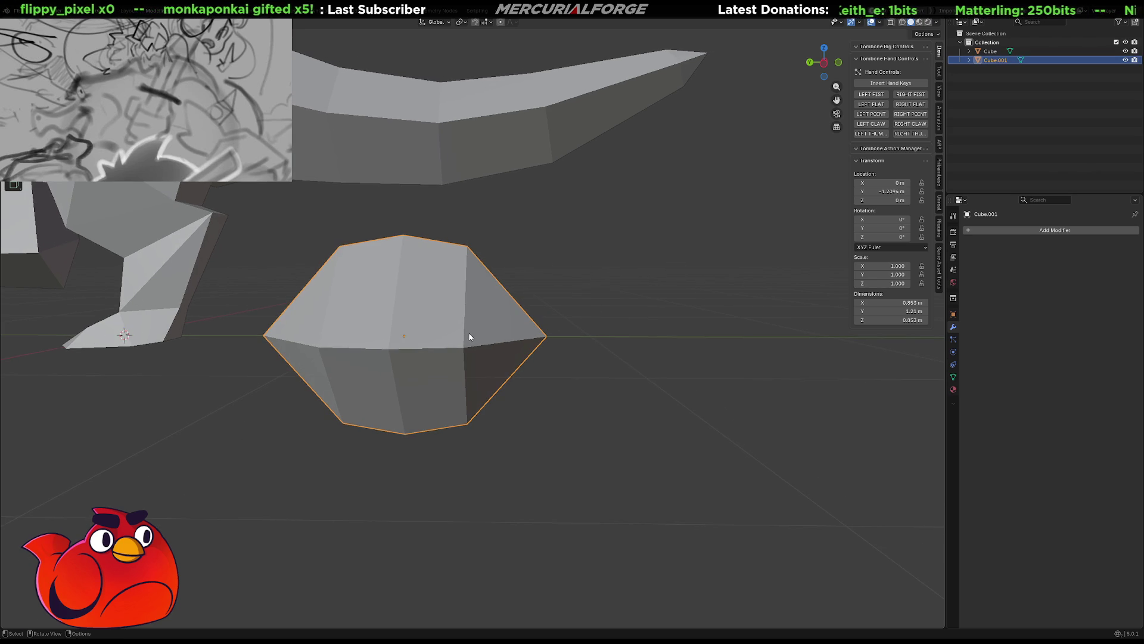
pyautogui.hotkey('shift', 'd')
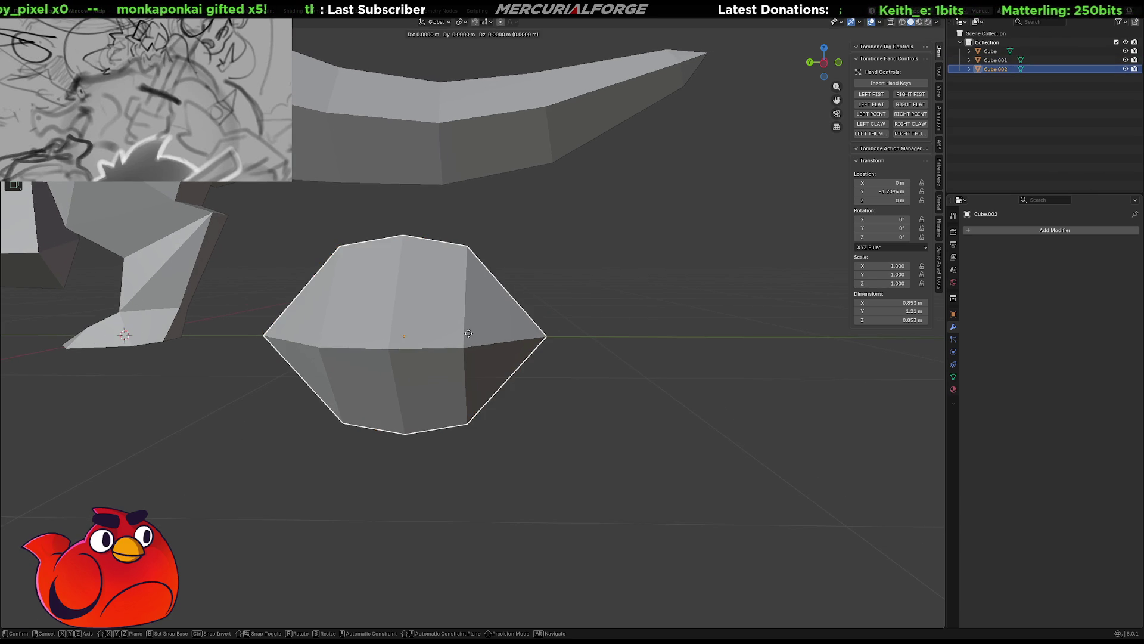
pyautogui.press('x')
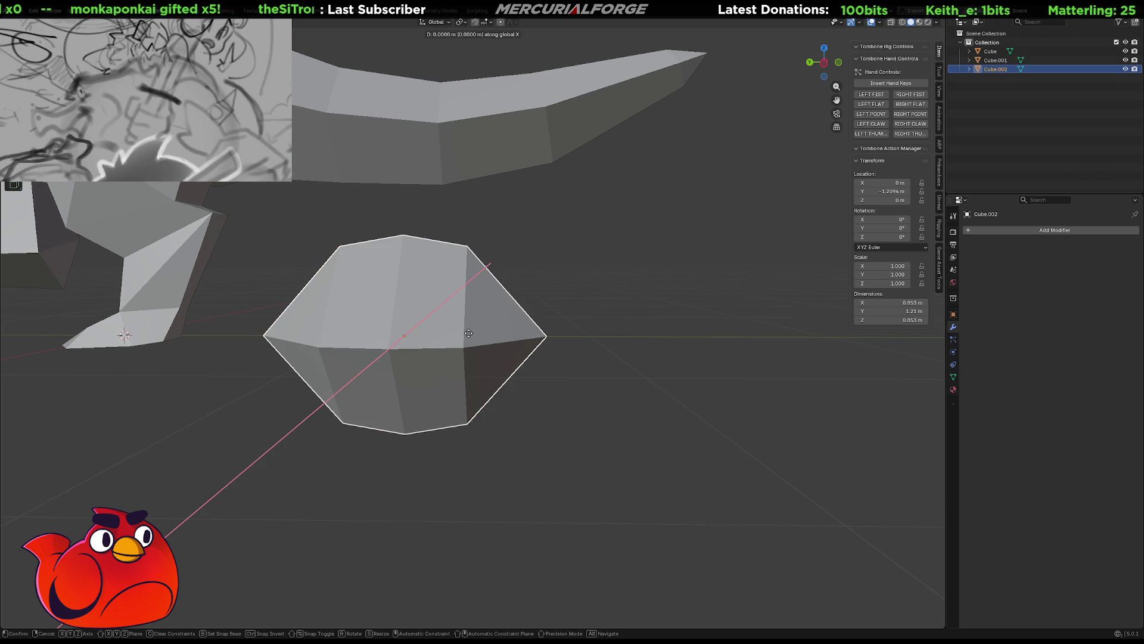
pyautogui.press('y')
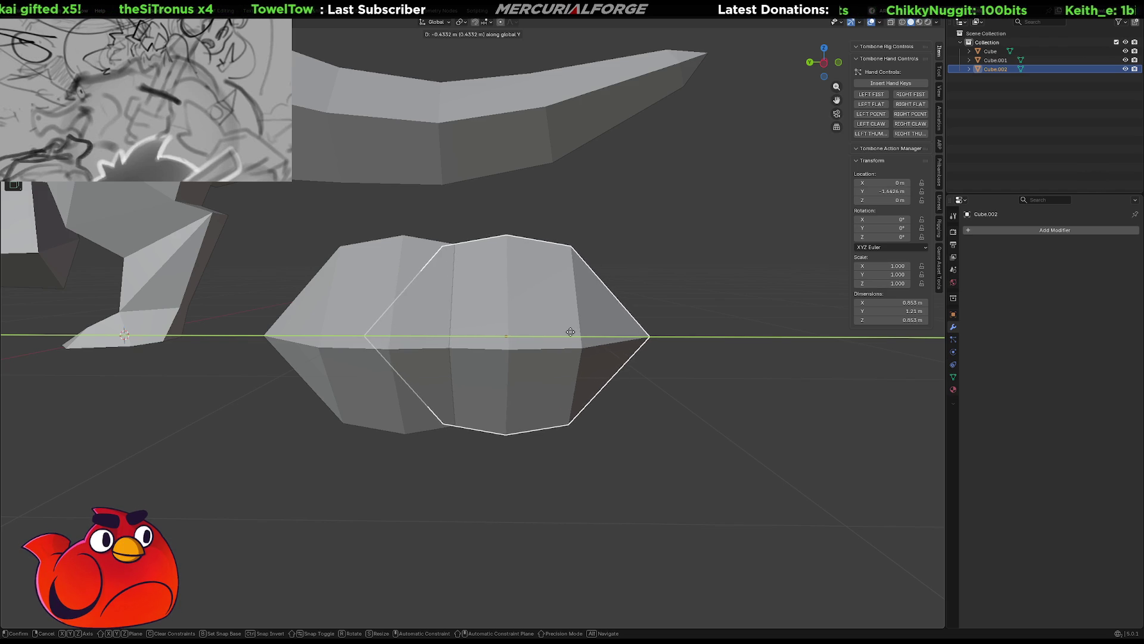
pyautogui.click(570, 332)
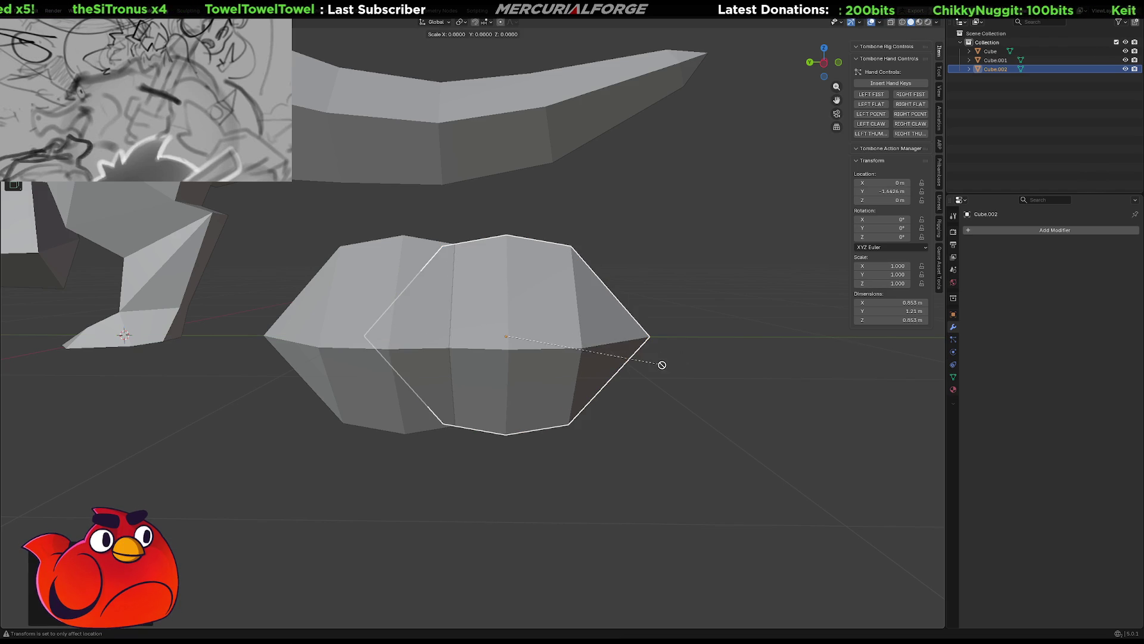
pyautogui.press('r')
pyautogui.press('Escape')
pyautogui.moveTo(807, 419)
pyautogui.mouseDown(button='middle')
pyautogui.moveTo(738, 451)
pyautogui.moveTo(608, 447)
pyautogui.moveTo(816, 426)
pyautogui.moveTo(775, 432)
pyautogui.moveTo(782, 414)
pyautogui.moveTo(755, 393)
pyautogui.moveTo(759, 419)
pyautogui.moveTo(753, 376)
pyautogui.moveTo(749, 395)
pyautogui.mouseUp(button='middle')
pyautogui.press('Delete')
pyautogui.click(521, 373)
pyautogui.click(438, 333)
pyautogui.moveTo(437, 333)
pyautogui.mouseDown(button='middle')
pyautogui.moveTo(487, 337)
pyautogui.moveTo(490, 352)
pyautogui.mouseUp(button='middle')
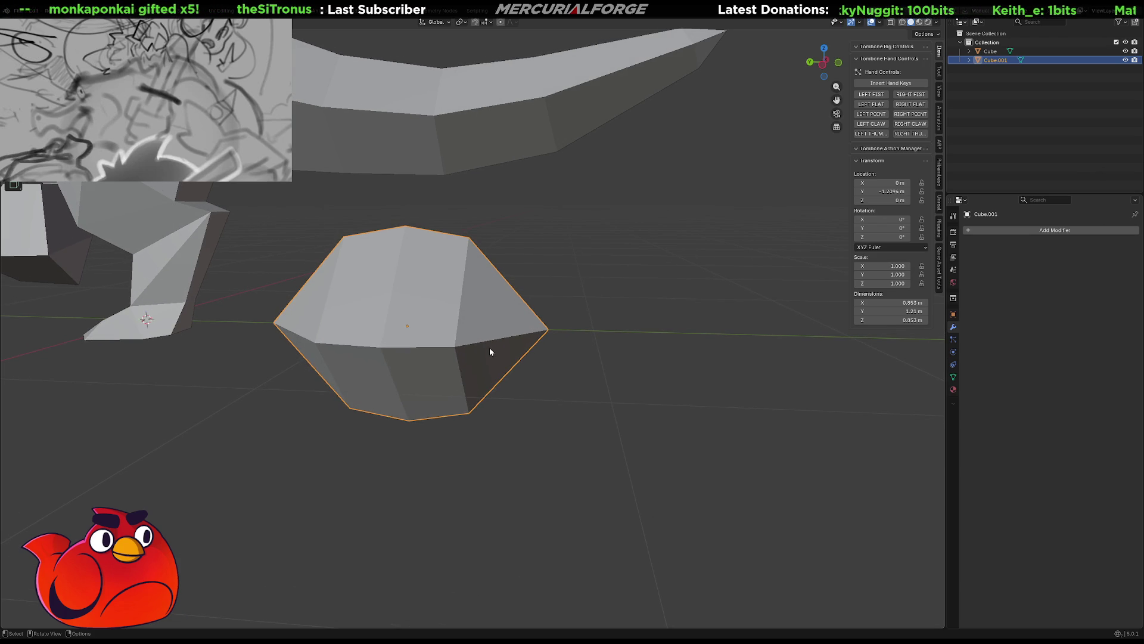
# Duplicate the rock and place the copy along Y, overlapping the original
pyautogui.hotkey('shift', 'd')
pyautogui.press('y')
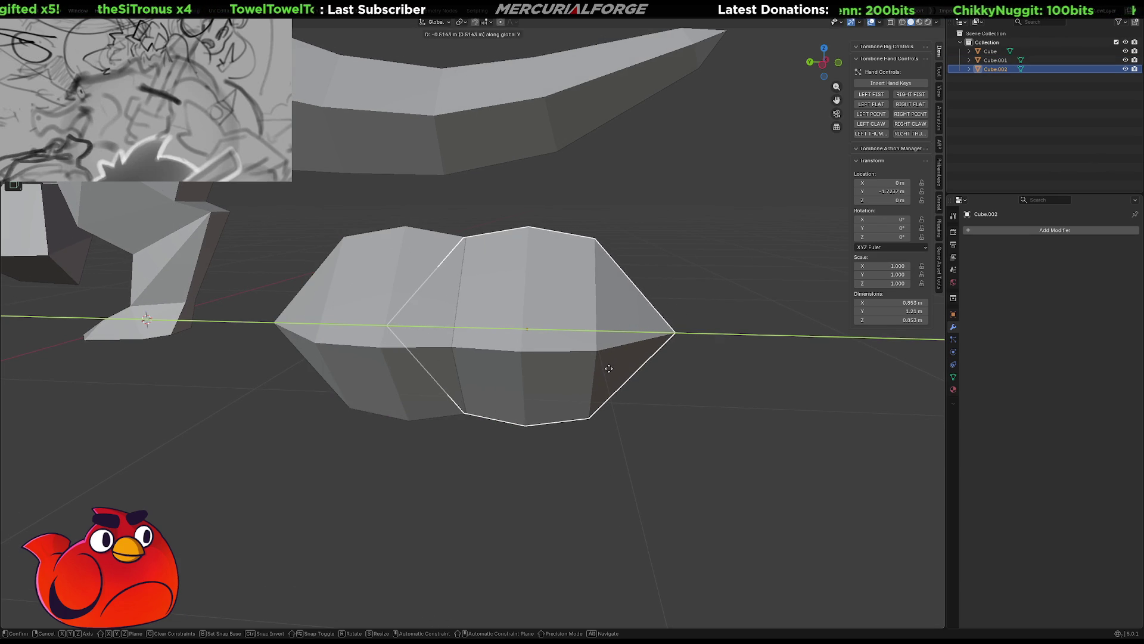
pyautogui.click(608, 367)
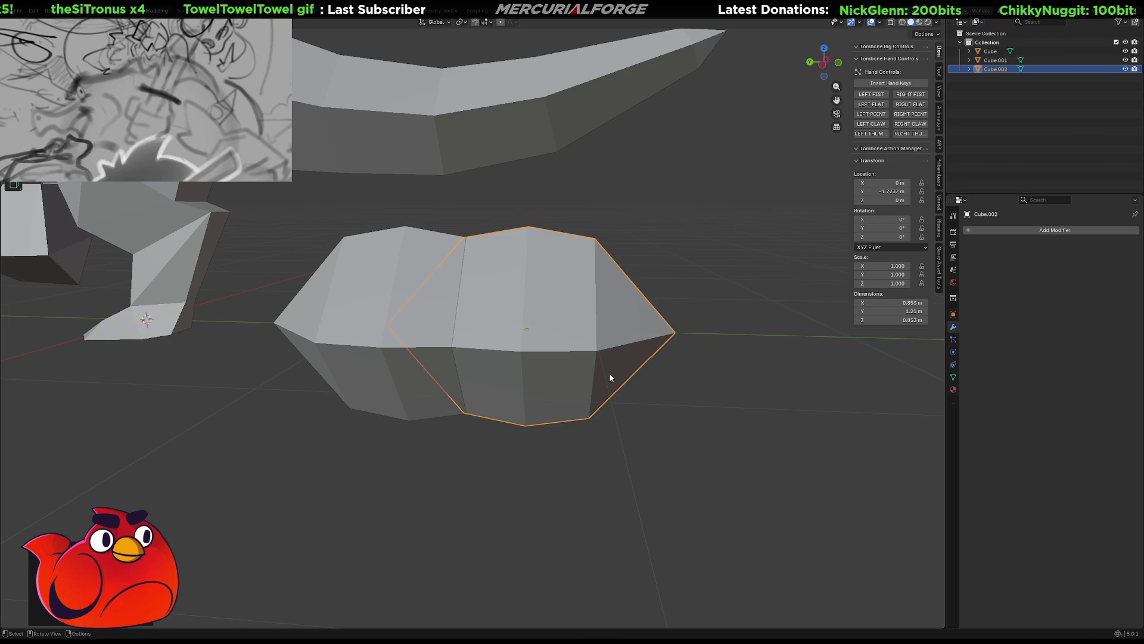
pyautogui.moveTo(632, 389); pyautogui.dragTo(693, 392, button='middle')
# Try resizing the copy with S and the Scale fields, leaving its size unchanged
pyautogui.press('s')
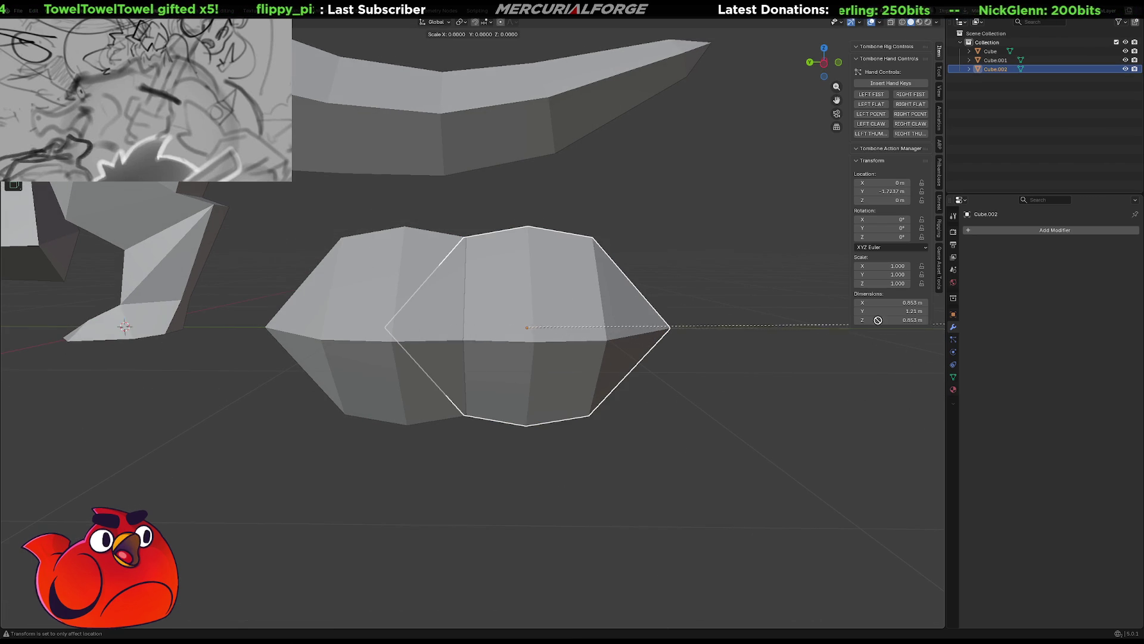
pyautogui.click(788, 391)
pyautogui.moveTo(882, 274); pyautogui.dragTo(890, 283)
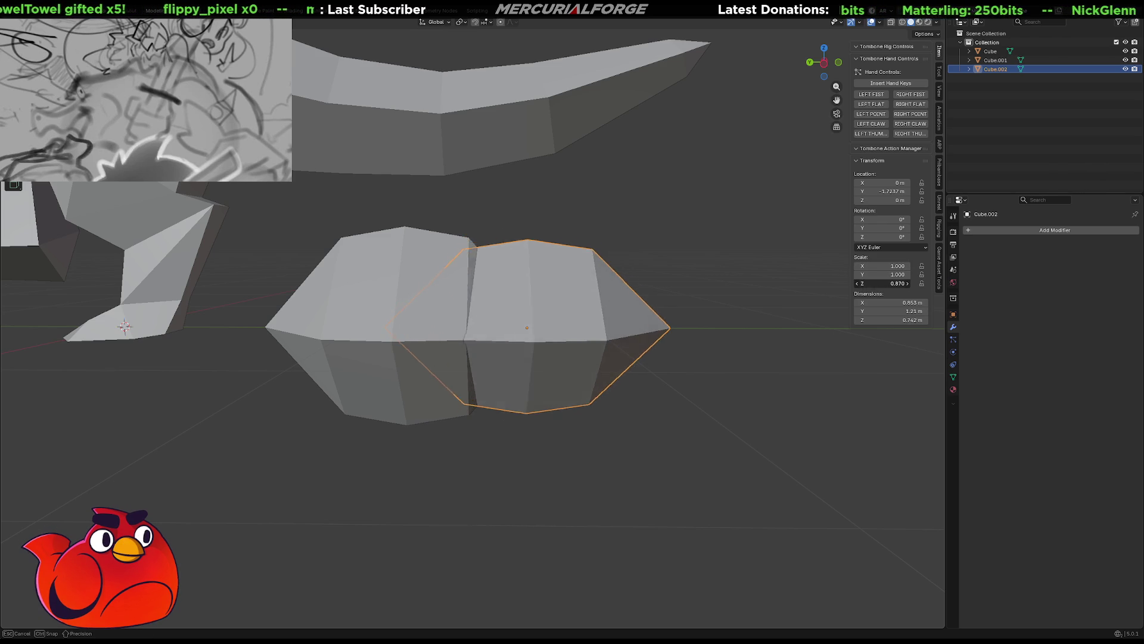
pyautogui.moveTo(891, 282); pyautogui.dragTo(891, 283)
pyautogui.press('s')
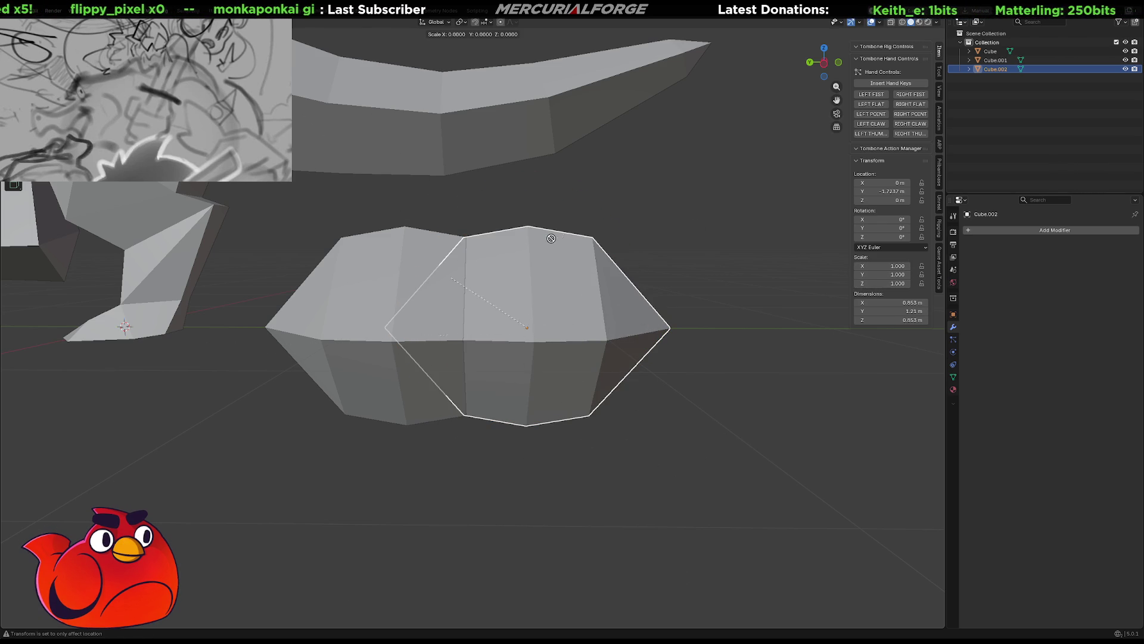
pyautogui.click(502, 299)
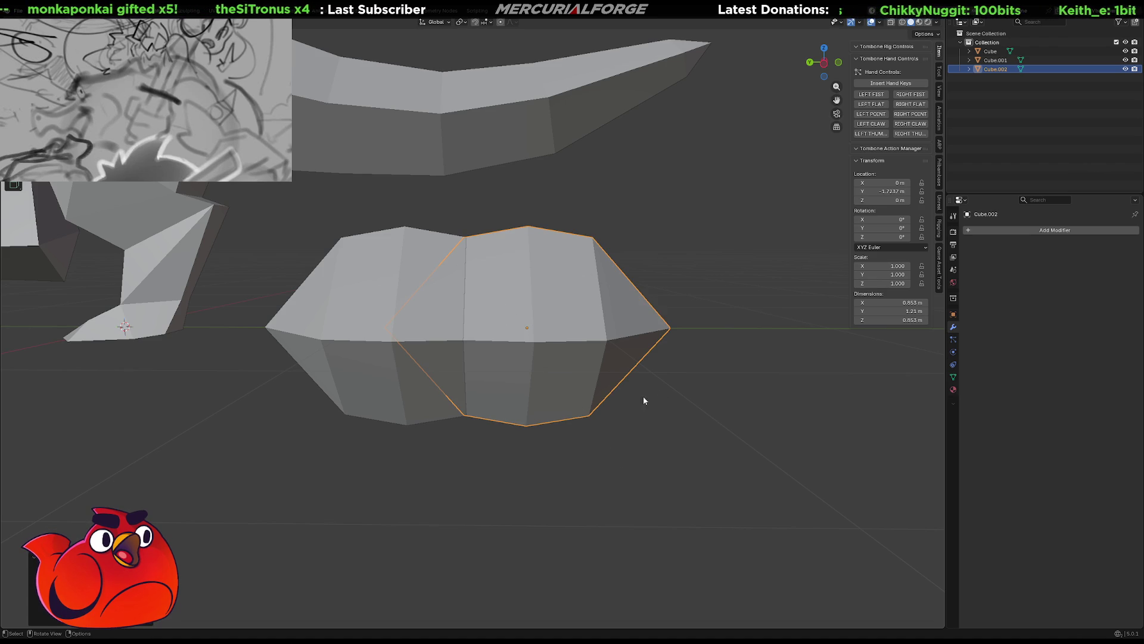
pyautogui.moveTo(626, 449); pyautogui.dragTo(635, 446, button='middle')
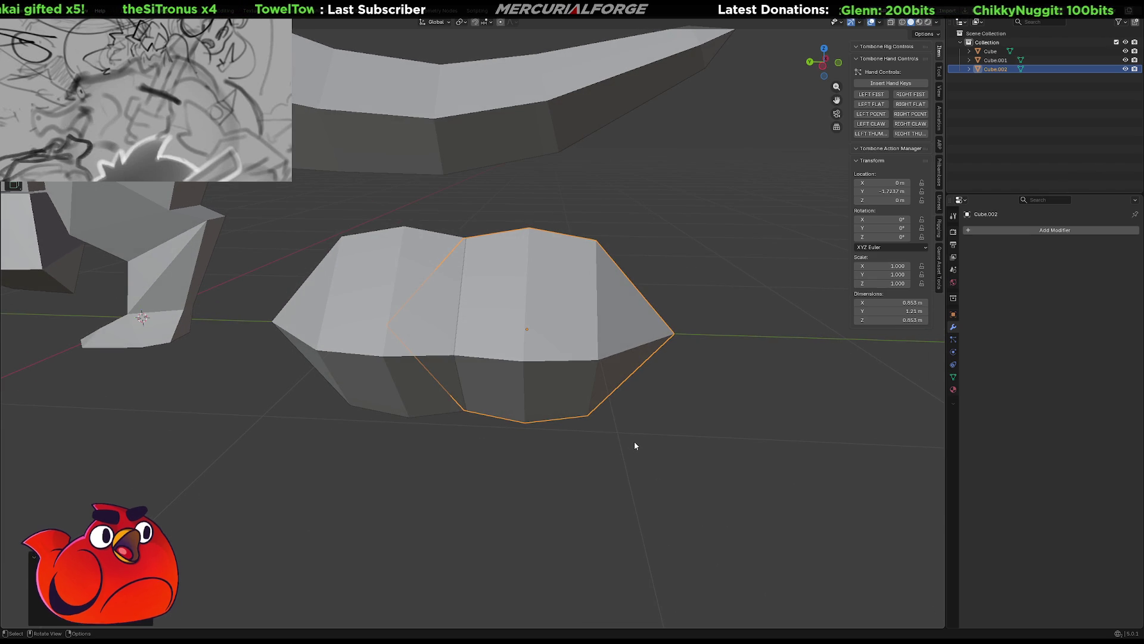
pyautogui.moveTo(603, 424)
pyautogui.mouseDown(button='middle')
pyautogui.moveTo(564, 418)
pyautogui.moveTo(823, 427)
pyautogui.moveTo(737, 417)
pyautogui.moveTo(843, 415)
pyautogui.moveTo(8, 413)
pyautogui.moveTo(34, 423)
pyautogui.mouseUp(button='middle')
# Reselect the rock copy and shrink it slightly with two rescales
pyautogui.moveTo(362, 382)
pyautogui.mouseDown(button='middle')
pyautogui.moveTo(518, 409)
pyautogui.moveTo(536, 375)
pyautogui.moveTo(538, 387)
pyautogui.mouseUp(button='middle')
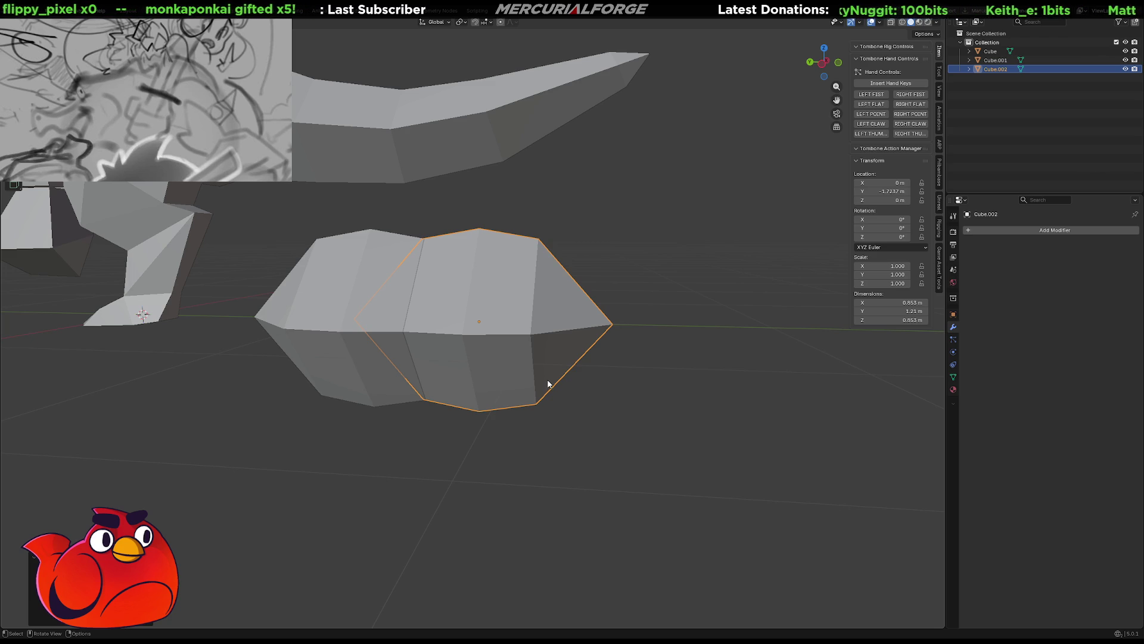
pyautogui.moveTo(551, 382)
pyautogui.mouseDown(button='middle')
pyautogui.moveTo(620, 378)
pyautogui.moveTo(618, 356)
pyautogui.moveTo(602, 370)
pyautogui.moveTo(607, 390)
pyautogui.mouseUp(button='middle')
pyautogui.scroll(1, 616, 379)
pyautogui.scroll(1, 617, 367)
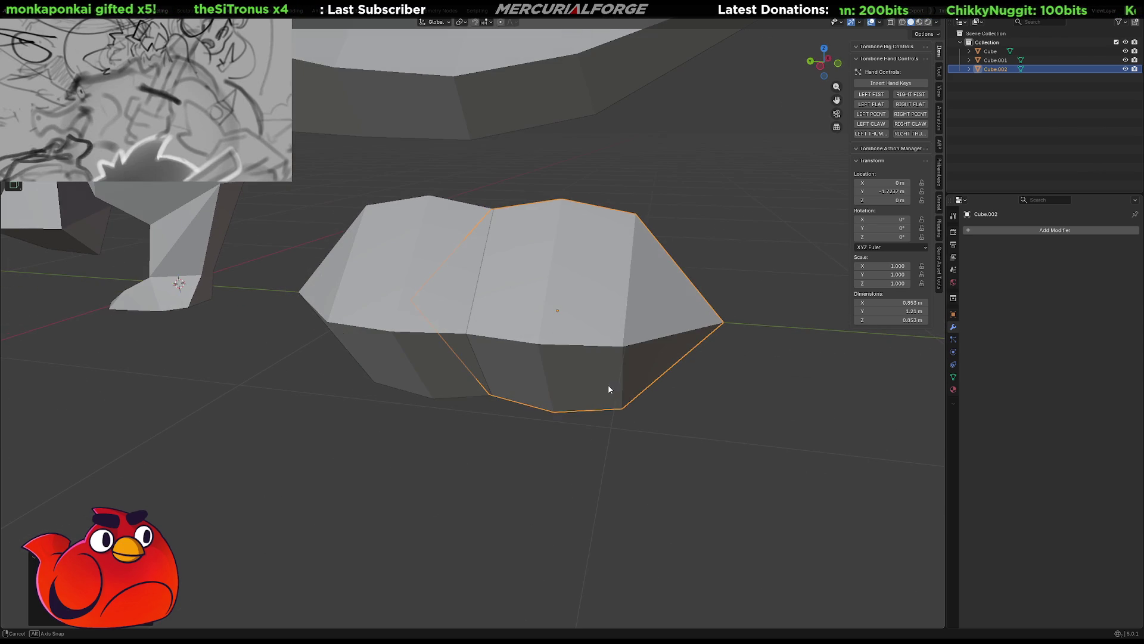
pyautogui.click(690, 427)
pyautogui.click(619, 305)
pyautogui.moveTo(618, 304)
pyautogui.mouseDown(button='middle')
pyautogui.moveTo(710, 385)
pyautogui.moveTo(703, 416)
pyautogui.mouseUp(button='middle')
pyautogui.press('s')
pyautogui.click(730, 401)
pyautogui.press('s')
pyautogui.click(676, 400)
# Start sliding the copy along the Y axis from a front view
pyautogui.moveTo(608, 335)
pyautogui.mouseDown(button='middle')
pyautogui.moveTo(543, 331)
pyautogui.moveTo(570, 339)
pyautogui.mouseUp(button='middle')
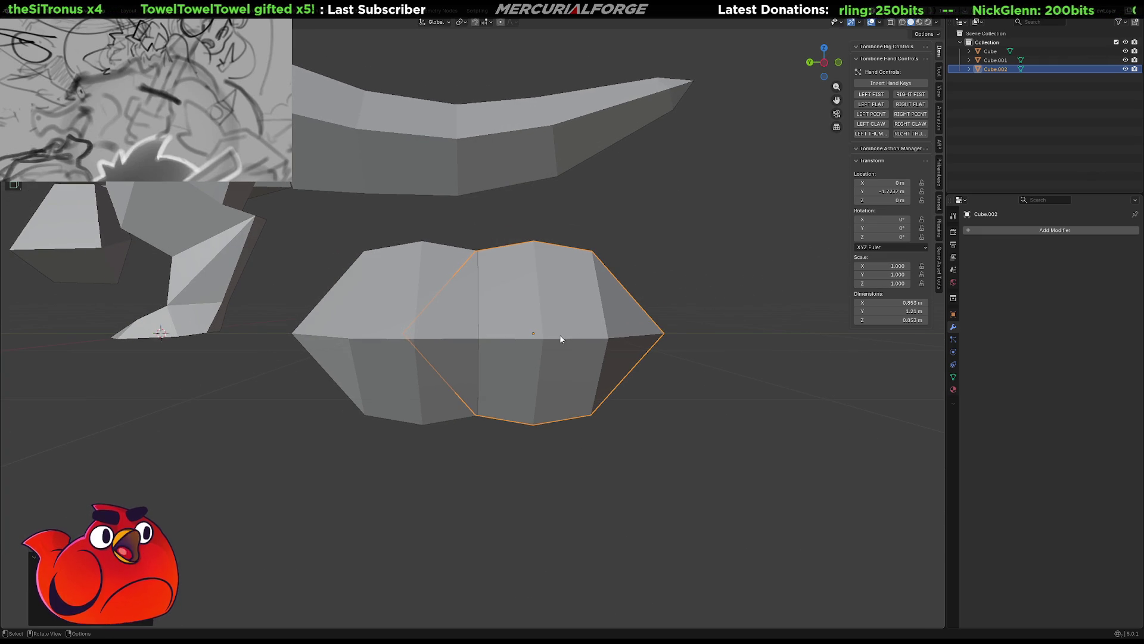
pyautogui.press('g')
pyautogui.press('y')
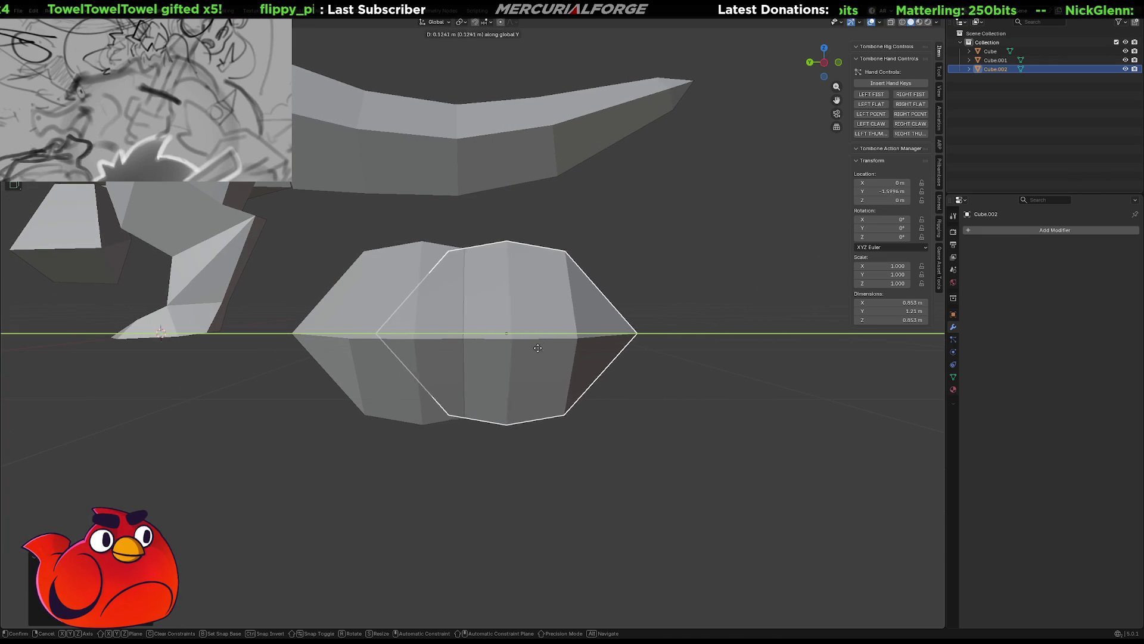
# Confirm the copy's Y slide, cancel a rotation, and briefly inspect its mesh
pyautogui.click(542, 355)
pyautogui.press('r')
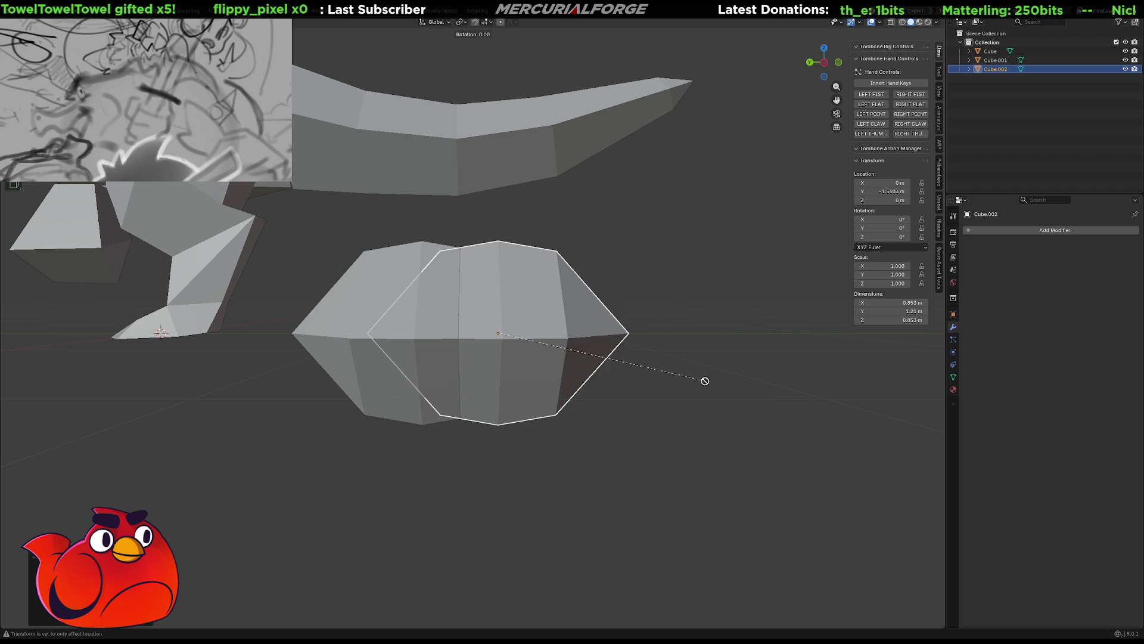
pyautogui.rightClick(784, 393)
pyautogui.moveTo(720, 404); pyautogui.dragTo(750, 434, button='middle')
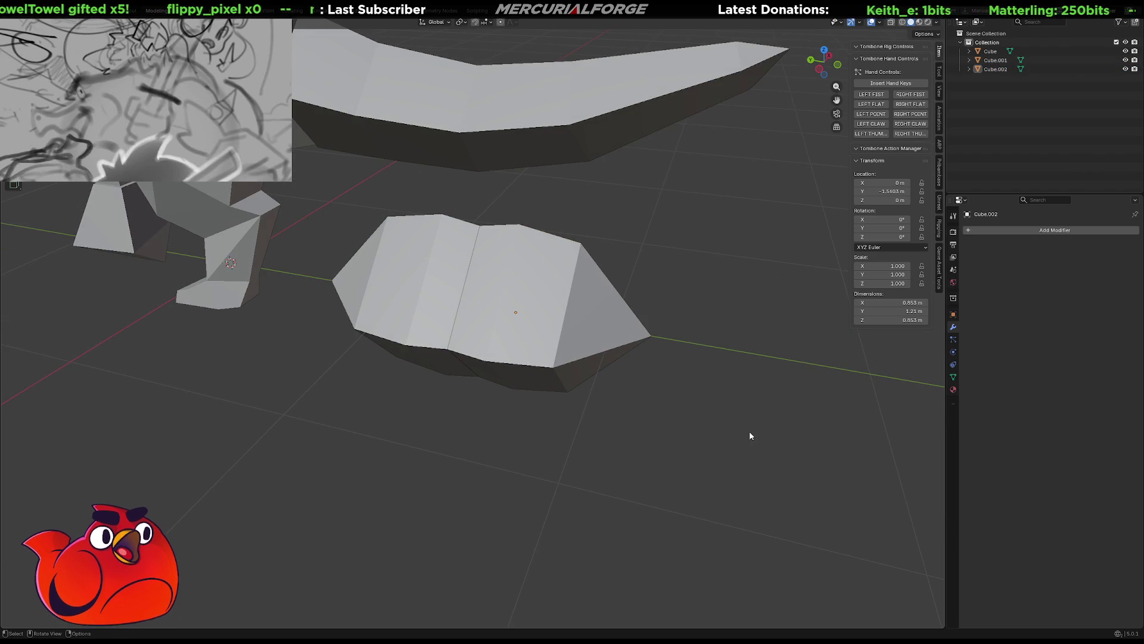
pyautogui.click(560, 336)
pyautogui.press('Tab')
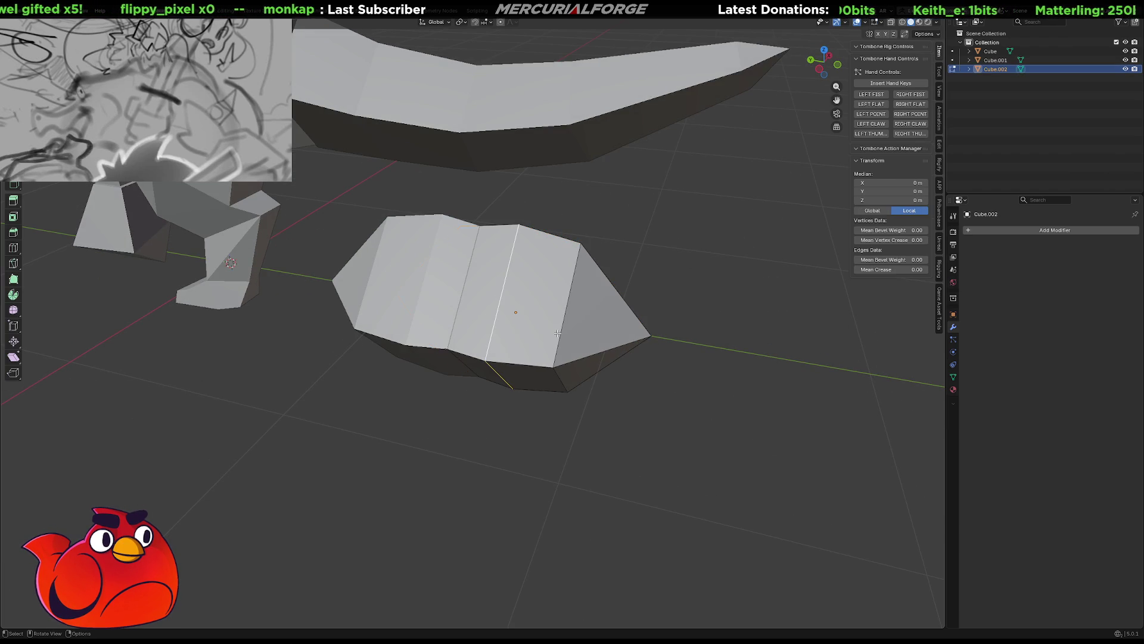
pyautogui.press('Tab')
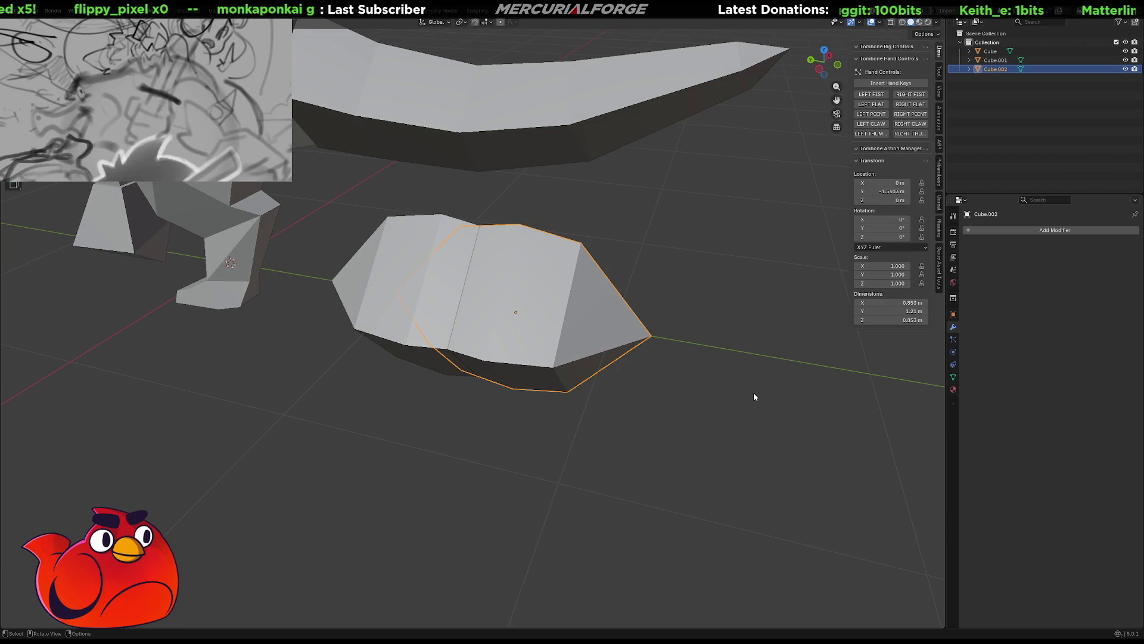
pyautogui.click(969, 69)
# Try rotating and resizing the duplicate rock repeatedly, cancelling each attempt
pyautogui.press('r')
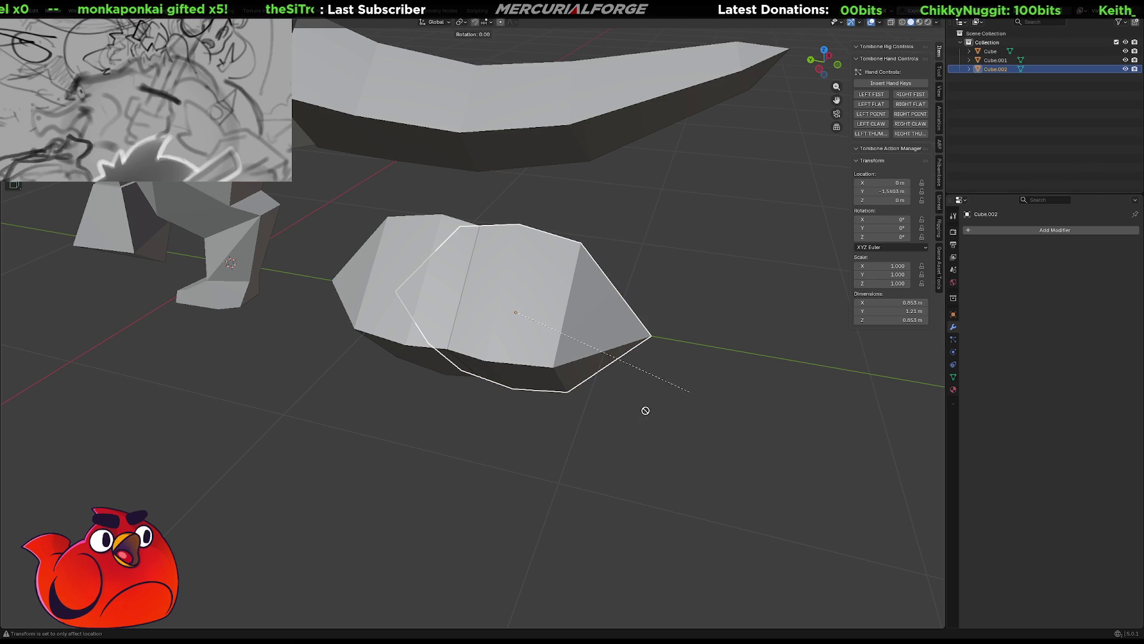
pyautogui.press('Escape')
pyautogui.press('s')
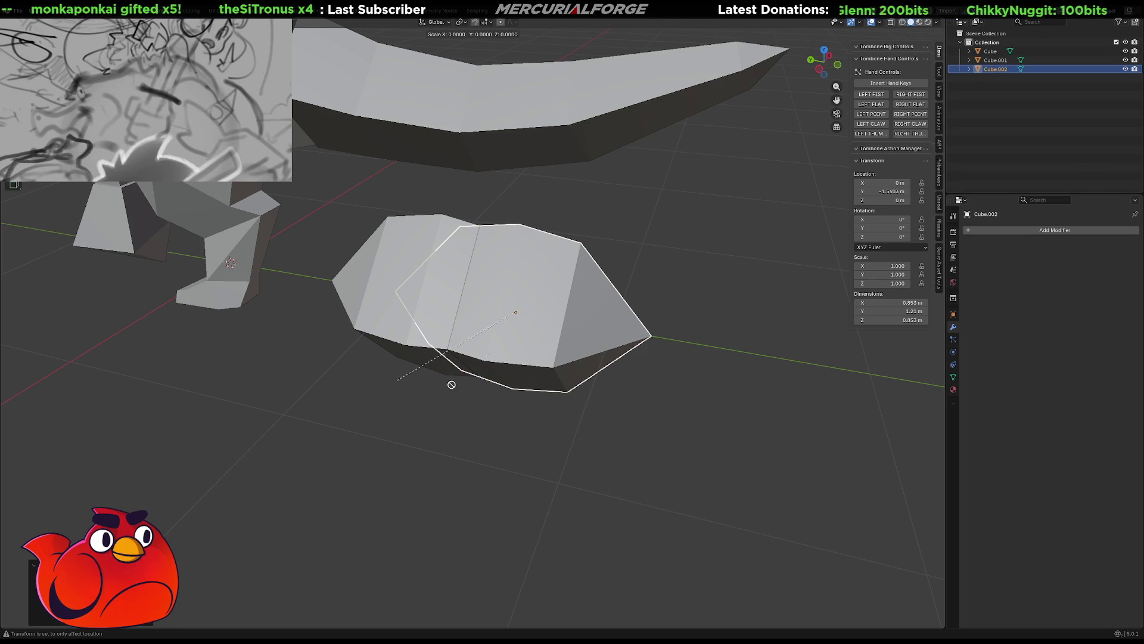
pyautogui.press('Escape')
pyautogui.moveTo(685, 390); pyautogui.dragTo(691, 354, button='middle')
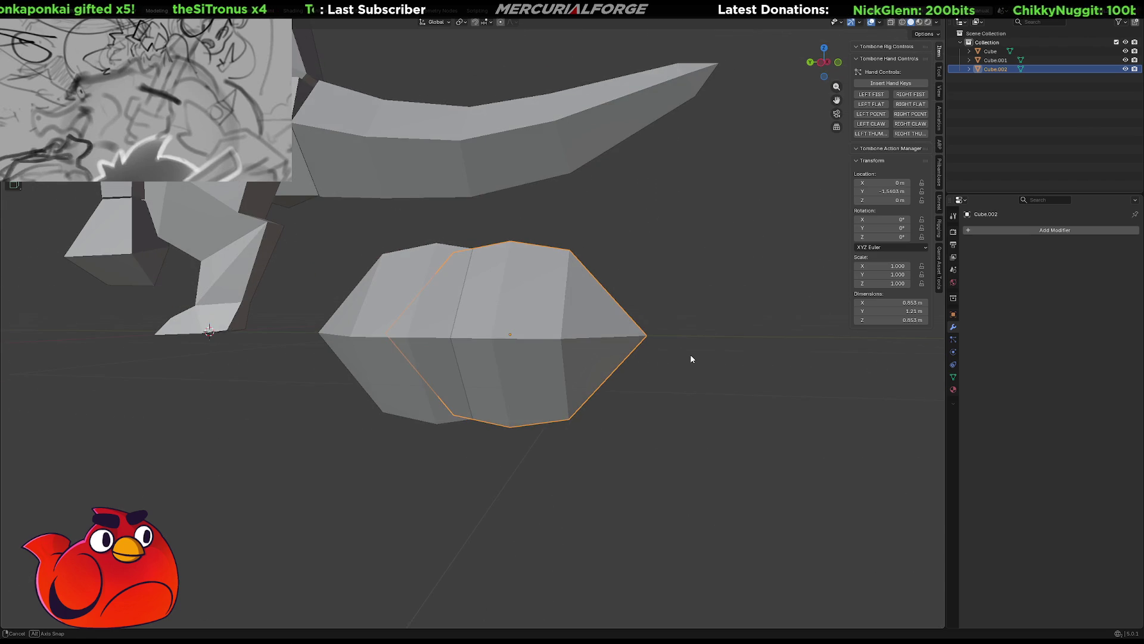
pyautogui.press('r')
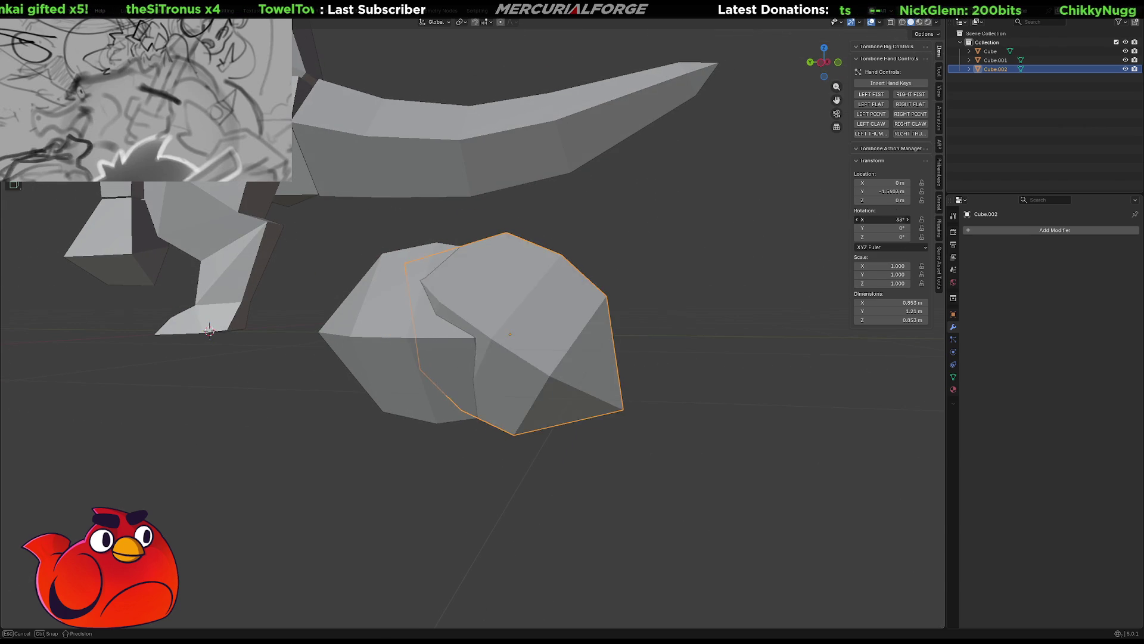
pyautogui.press('Escape')
pyautogui.press('r')
pyautogui.press('r')
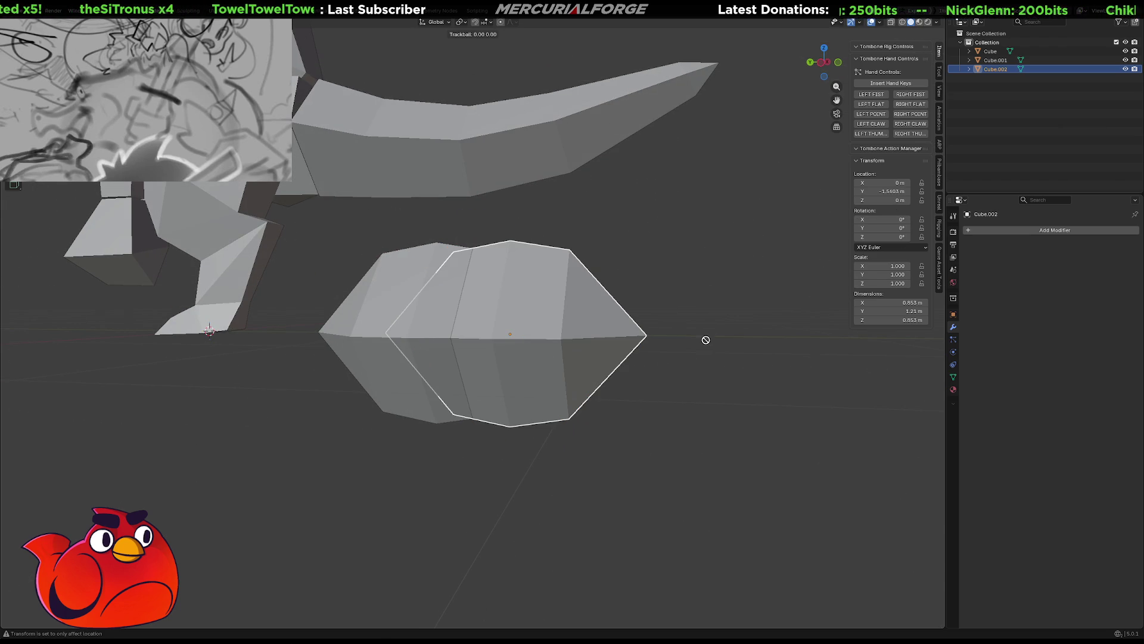
pyautogui.press('r')
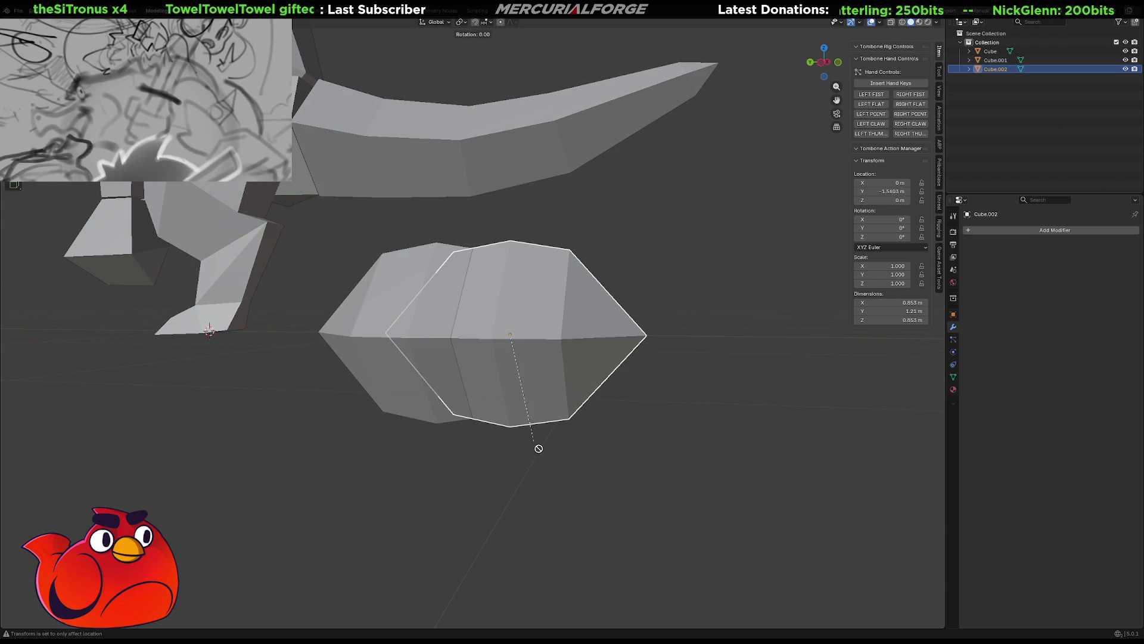
pyautogui.press('r')
pyautogui.press('r')
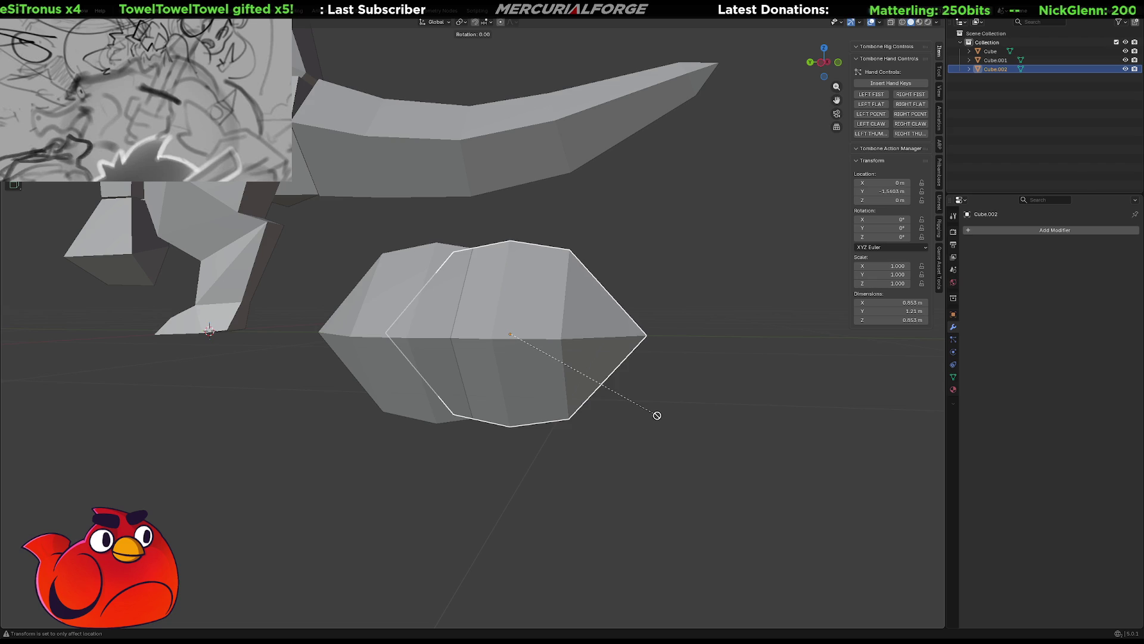
pyautogui.press('Escape')
pyautogui.moveTo(657, 421)
pyautogui.mouseDown(button='middle')
pyautogui.moveTo(448, 435)
pyautogui.moveTo(656, 429)
pyautogui.moveTo(539, 460)
pyautogui.moveTo(396, 439)
pyautogui.moveTo(691, 439)
pyautogui.moveTo(670, 423)
pyautogui.mouseUp(button='middle')
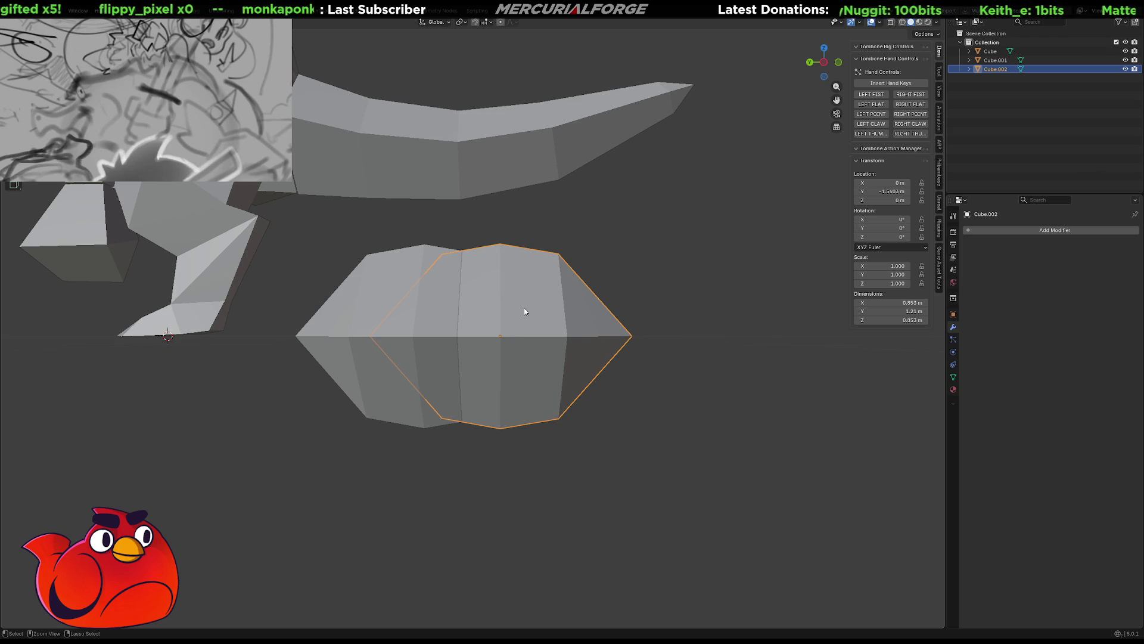
# Delete the duplicate rock so only the original remains
pyautogui.hotkey('ctrl', 'z')
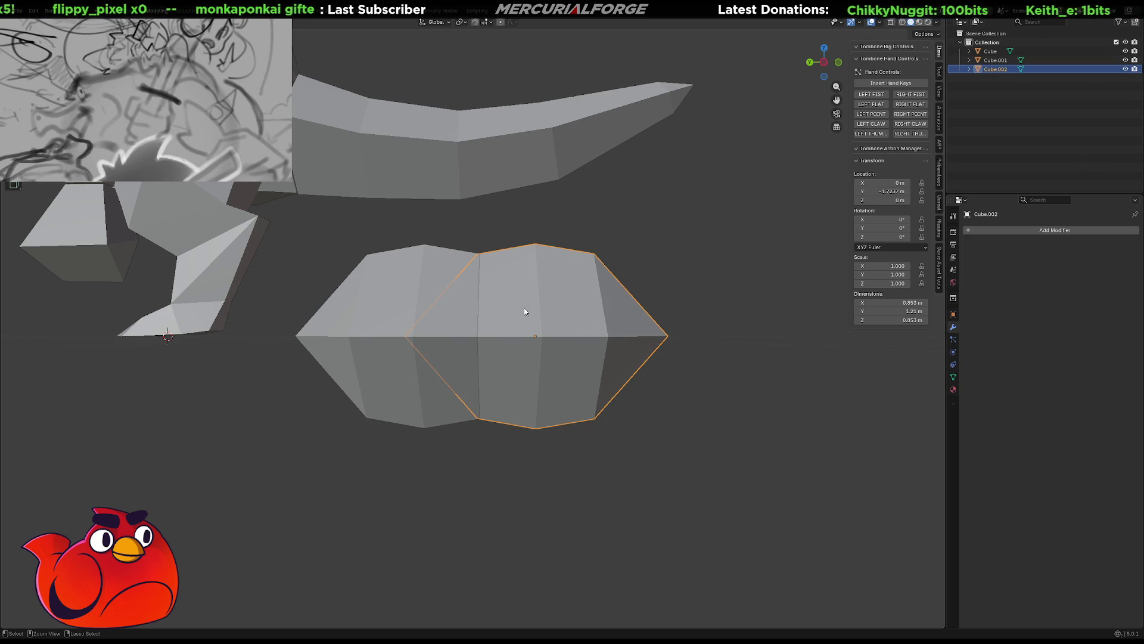
pyautogui.hotkey('ctrl', 'z')
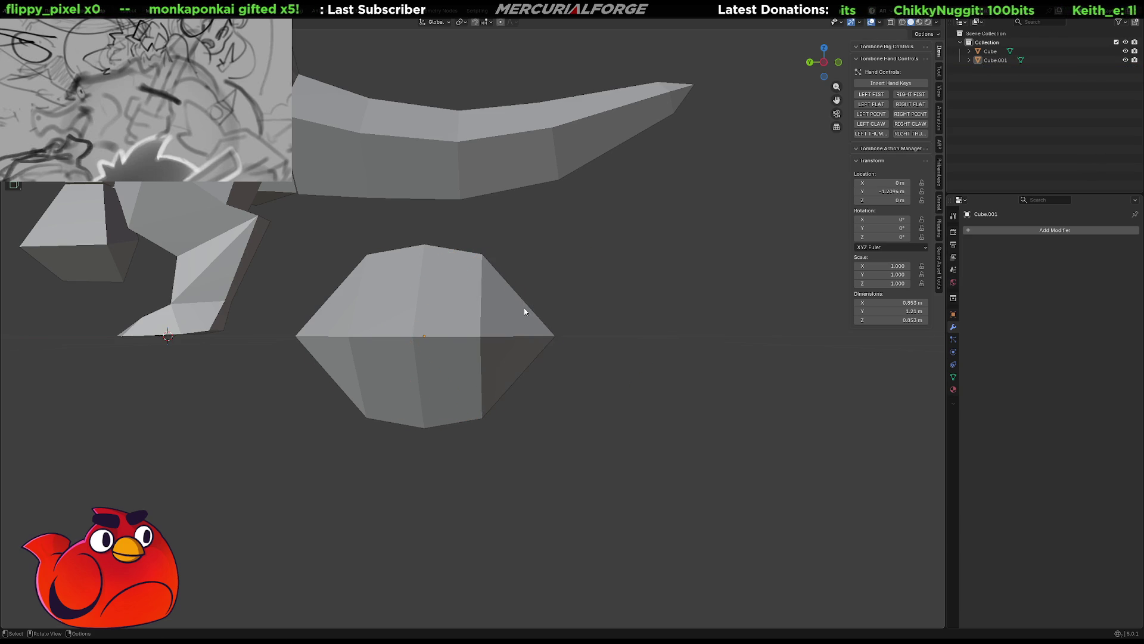
pyautogui.press('Tab')
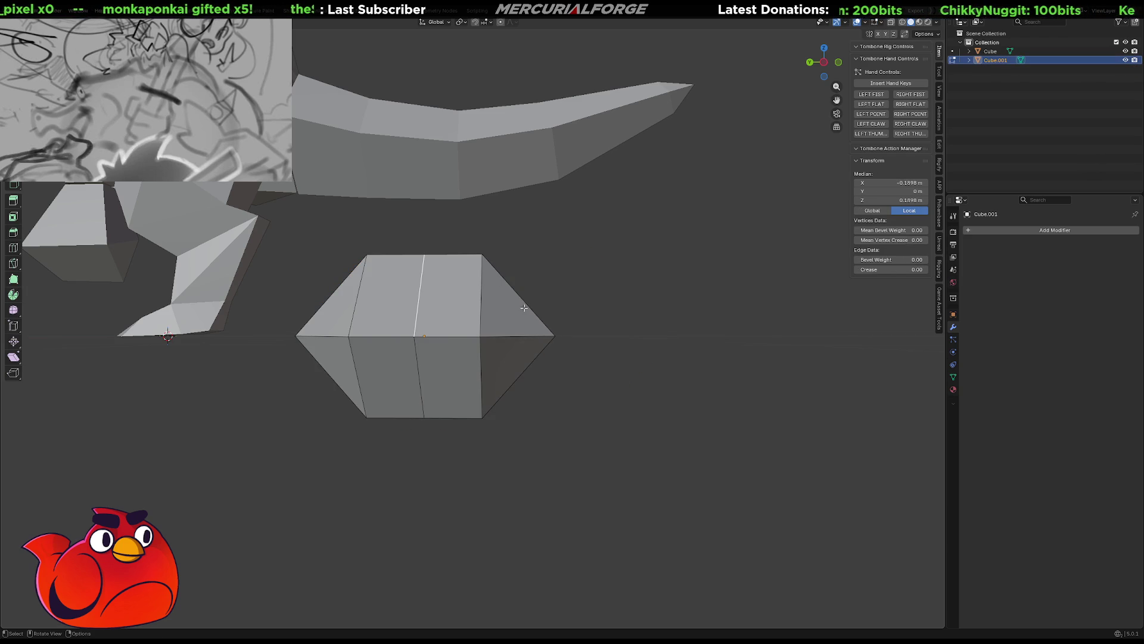
pyautogui.hotkey('alt', 'a')
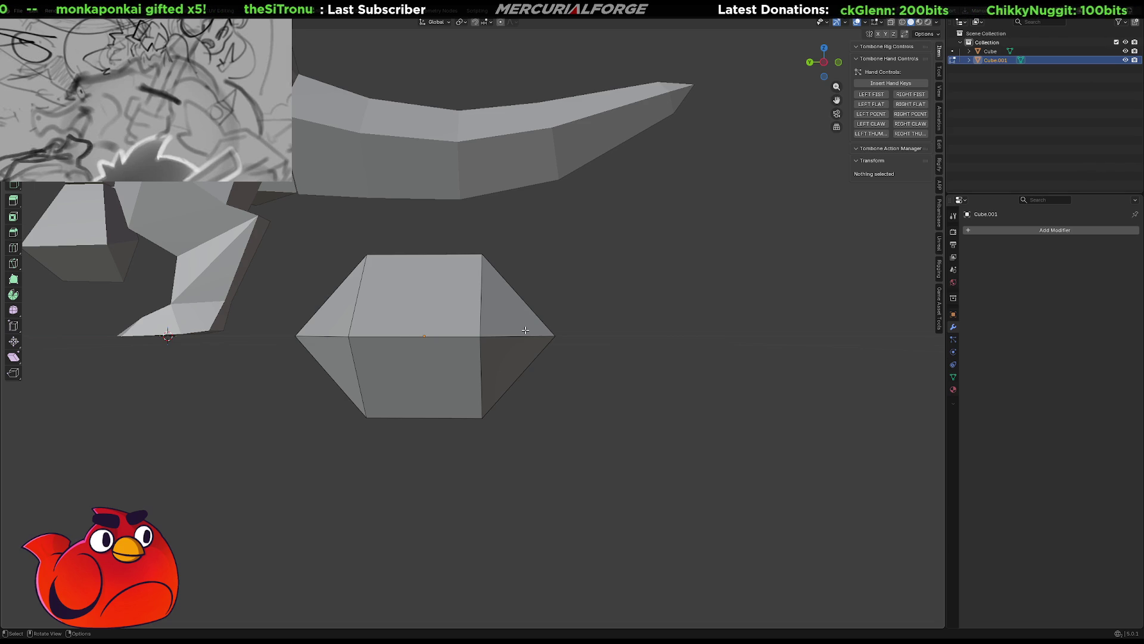
pyautogui.moveTo(602, 332)
pyautogui.mouseDown(button='middle')
pyautogui.moveTo(695, 324)
pyautogui.moveTo(577, 345)
pyautogui.mouseUp(button='middle')
pyautogui.click(588, 338)
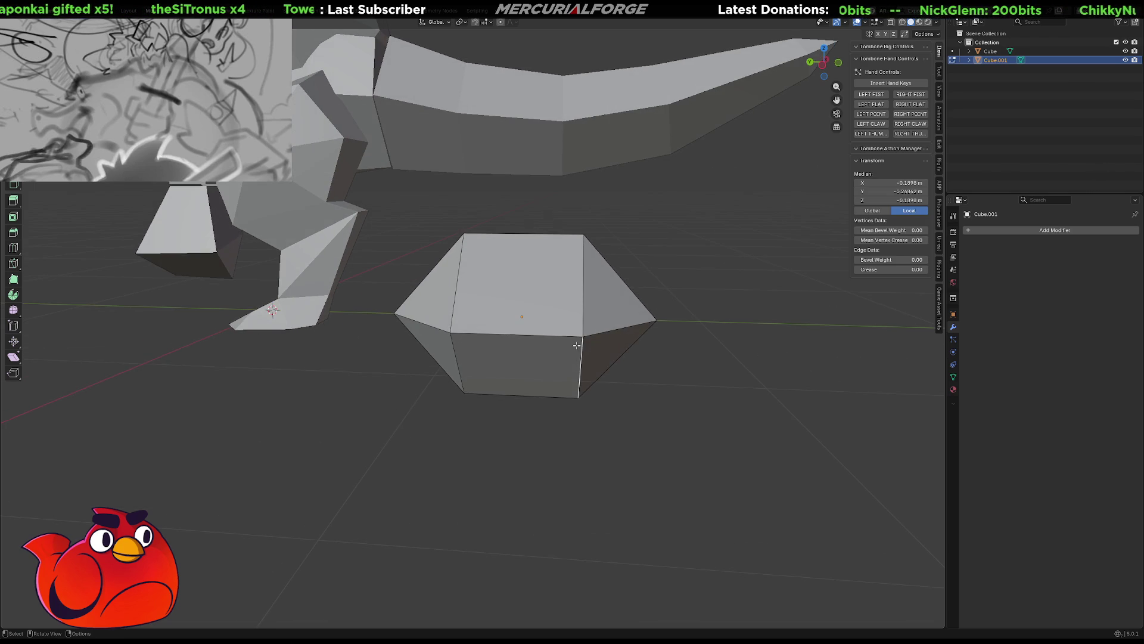
pyautogui.press('Tab')
pyautogui.press('r')
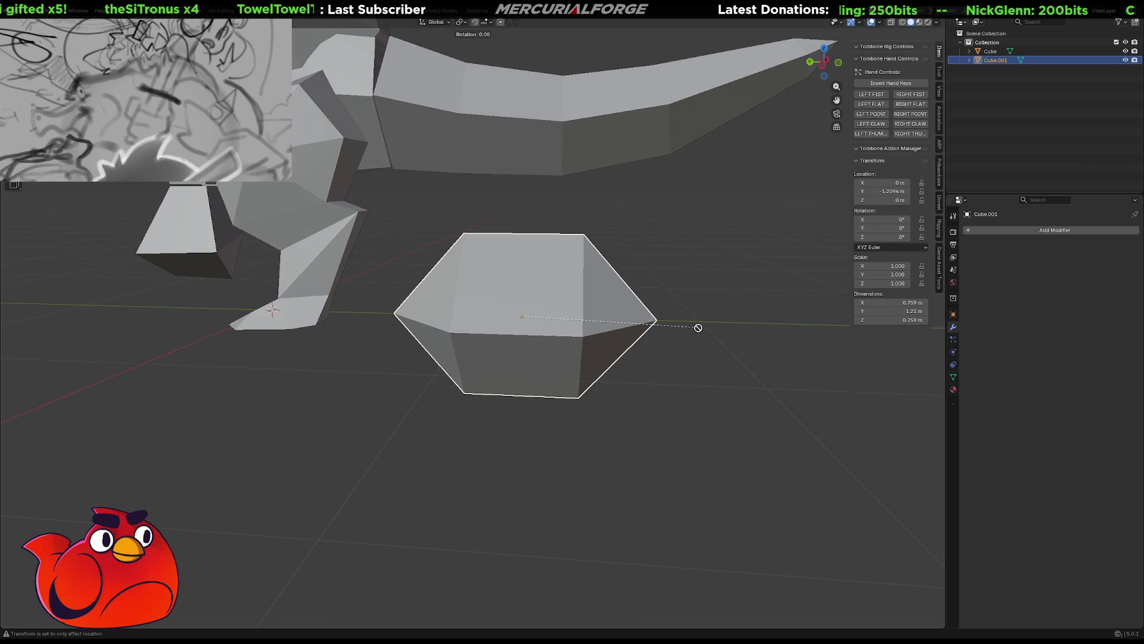
pyautogui.rightClick(698, 327)
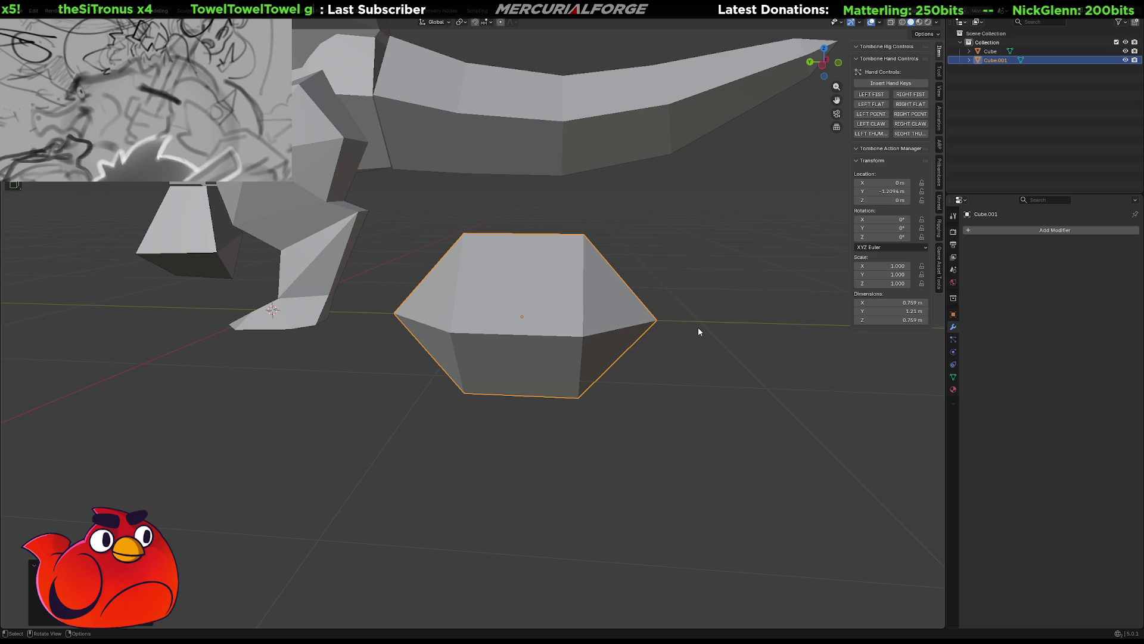
pyautogui.hotkey('ctrl', '.')
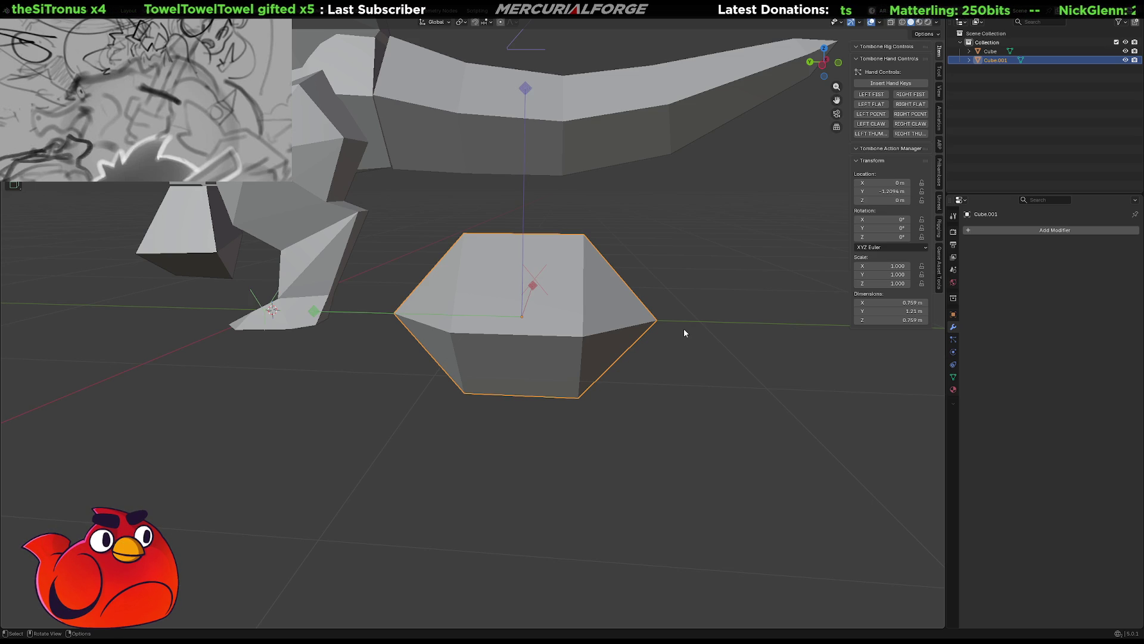
pyautogui.moveTo(684, 329)
pyautogui.mouseDown(button='middle')
pyautogui.moveTo(678, 309)
pyautogui.moveTo(644, 330)
pyautogui.mouseUp(button='middle')
pyautogui.click(680, 324)
pyautogui.click(570, 310)
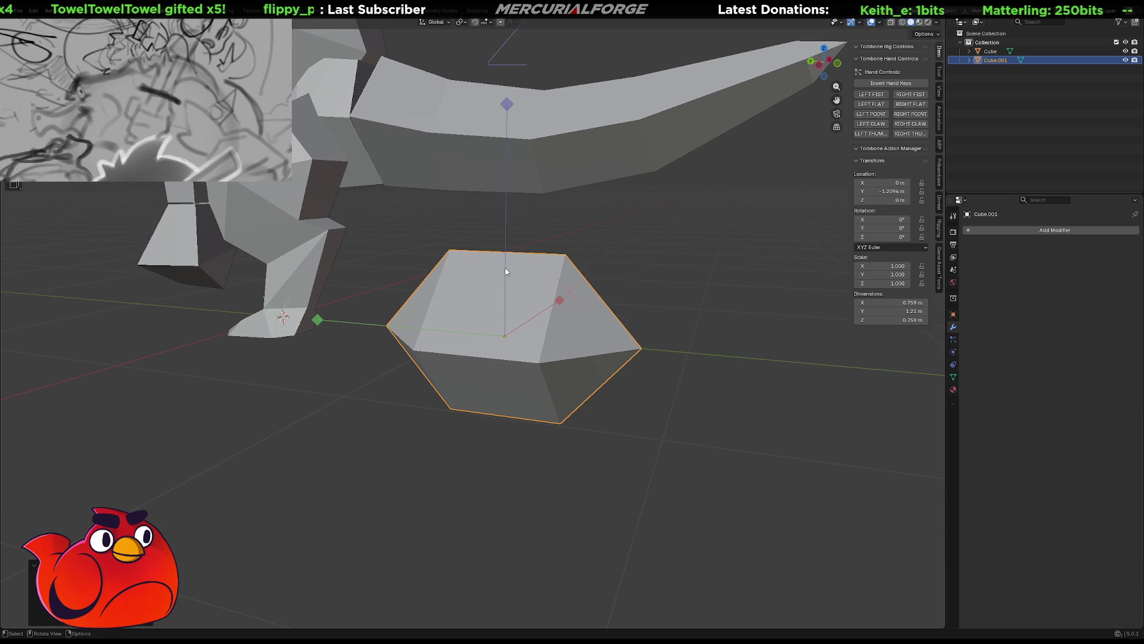
pyautogui.moveTo(506, 273); pyautogui.dragTo(540, 325, button='middle')
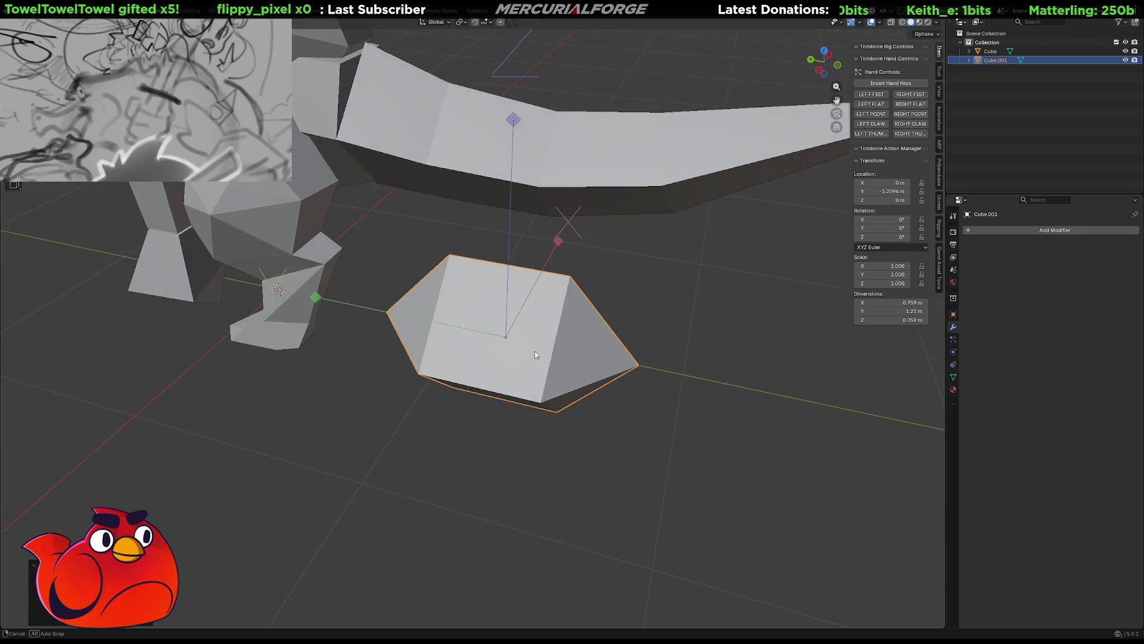
pyautogui.press('w')
pyautogui.press('r')
pyautogui.moveTo(644, 332)
pyautogui.mouseDown(button='middle')
pyautogui.moveTo(492, 328)
pyautogui.moveTo(607, 342)
pyautogui.moveTo(652, 333)
pyautogui.moveTo(634, 412)
pyautogui.moveTo(629, 338)
pyautogui.moveTo(667, 327)
pyautogui.moveTo(694, 359)
pyautogui.mouseUp(button='middle')
pyautogui.press('r')
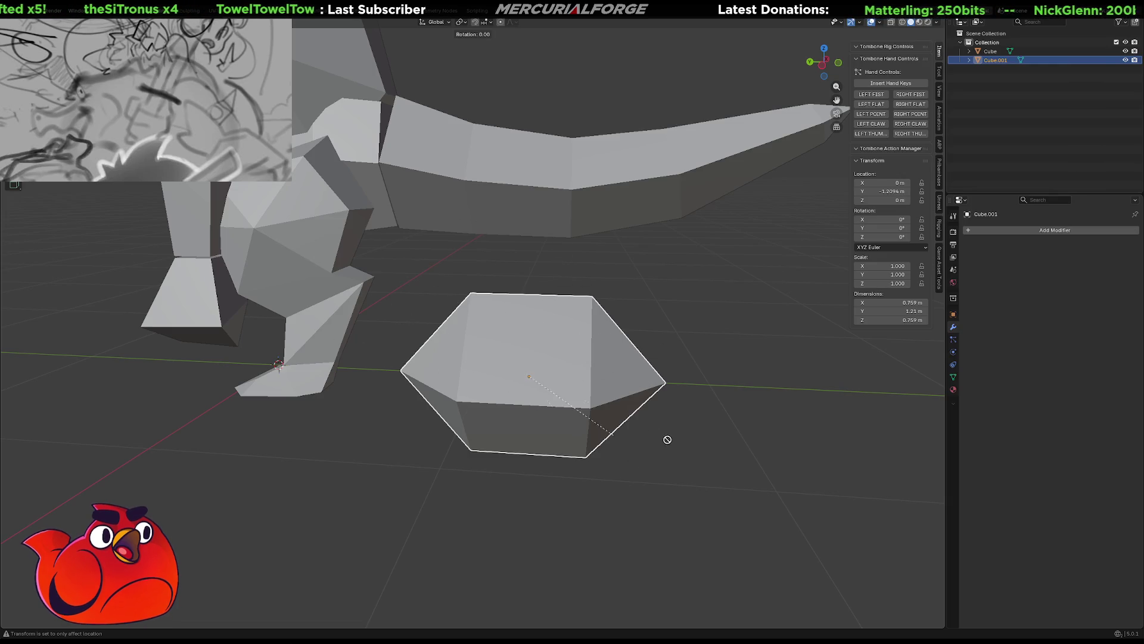
# Dismiss stray add and collection menus, then browse the Pivot Point pie menu without changes
pyautogui.press('Escape')
pyautogui.hotkey('shift', 'a')
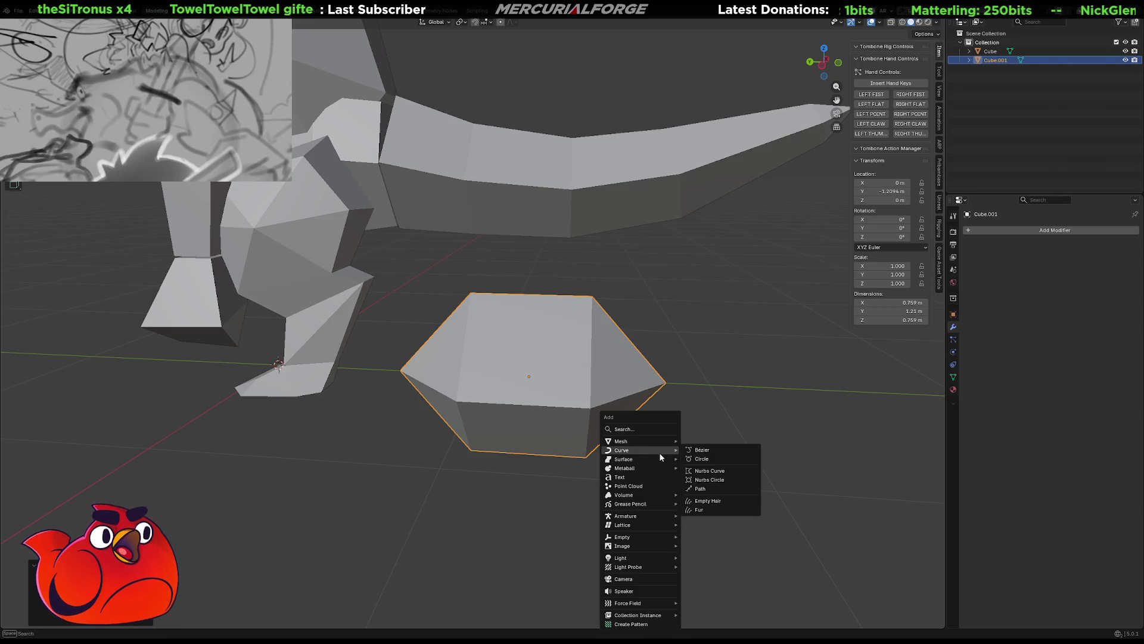
pyautogui.press('m')
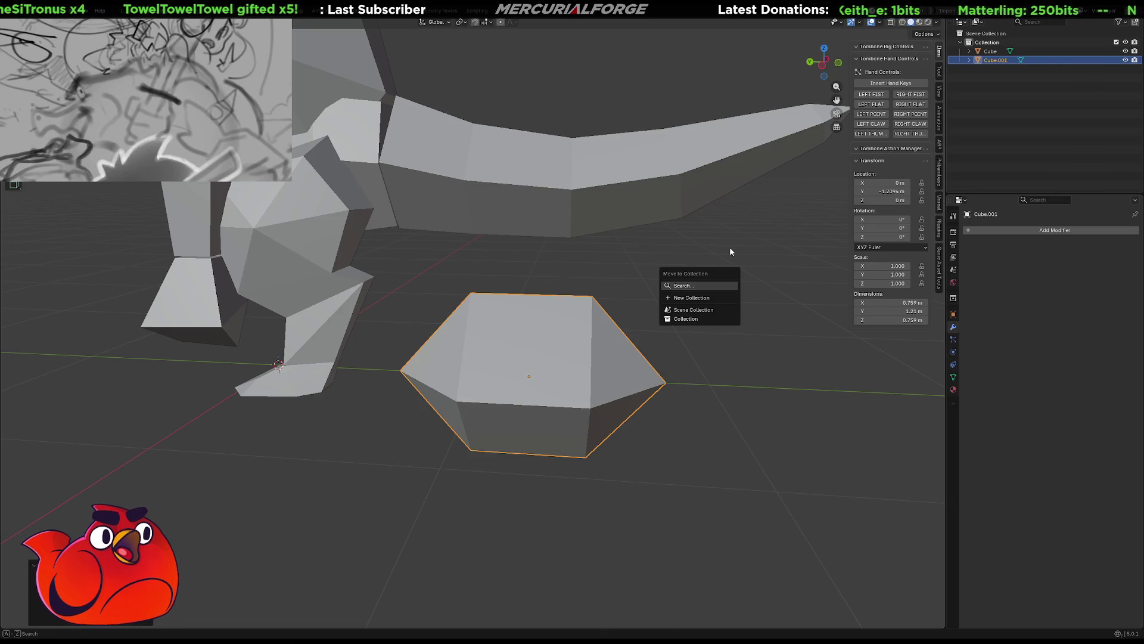
pyautogui.hotkey('ctrl', 'Tab')
pyautogui.press('.')
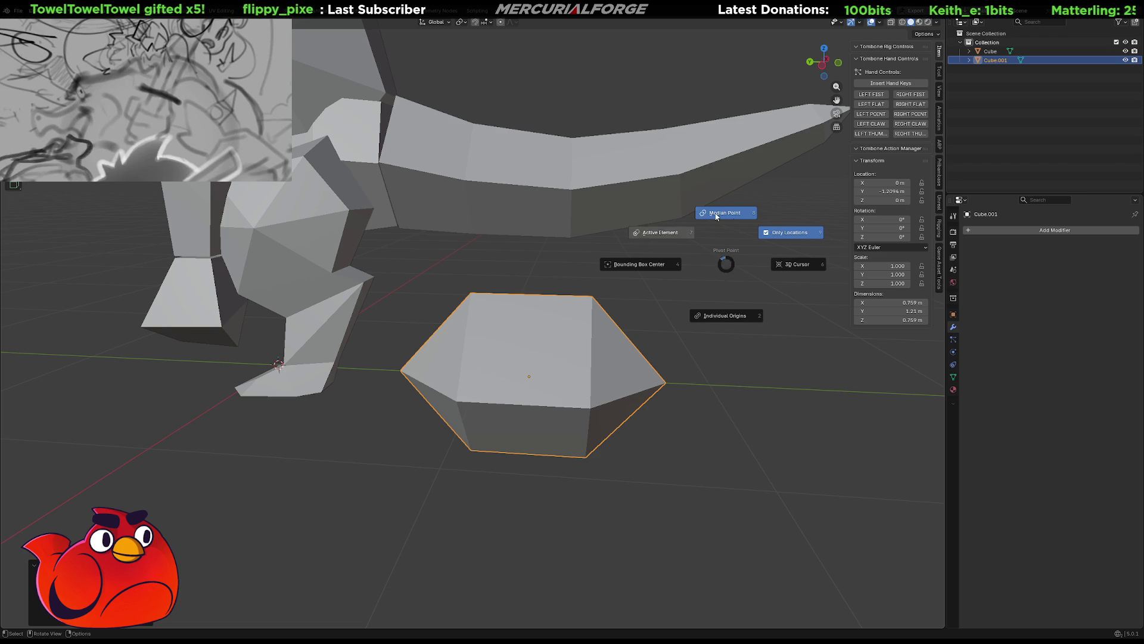
pyautogui.click(734, 218)
pyautogui.press('.')
pyautogui.click(774, 234)
pyautogui.press('.')
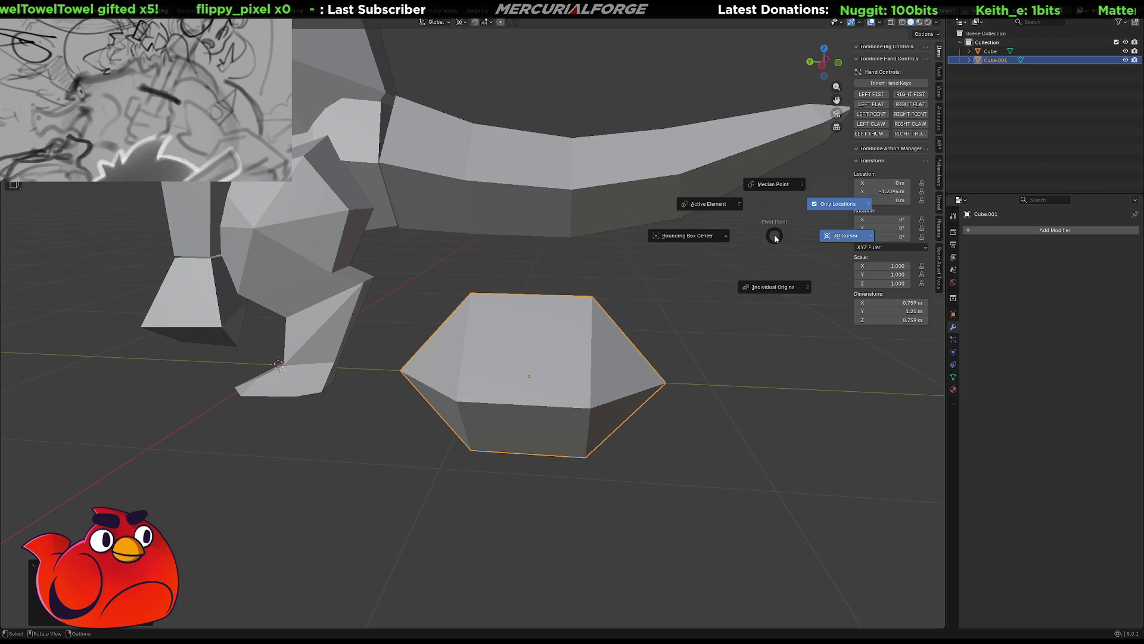
pyautogui.click(775, 235)
pyautogui.press('.')
pyautogui.click(765, 211)
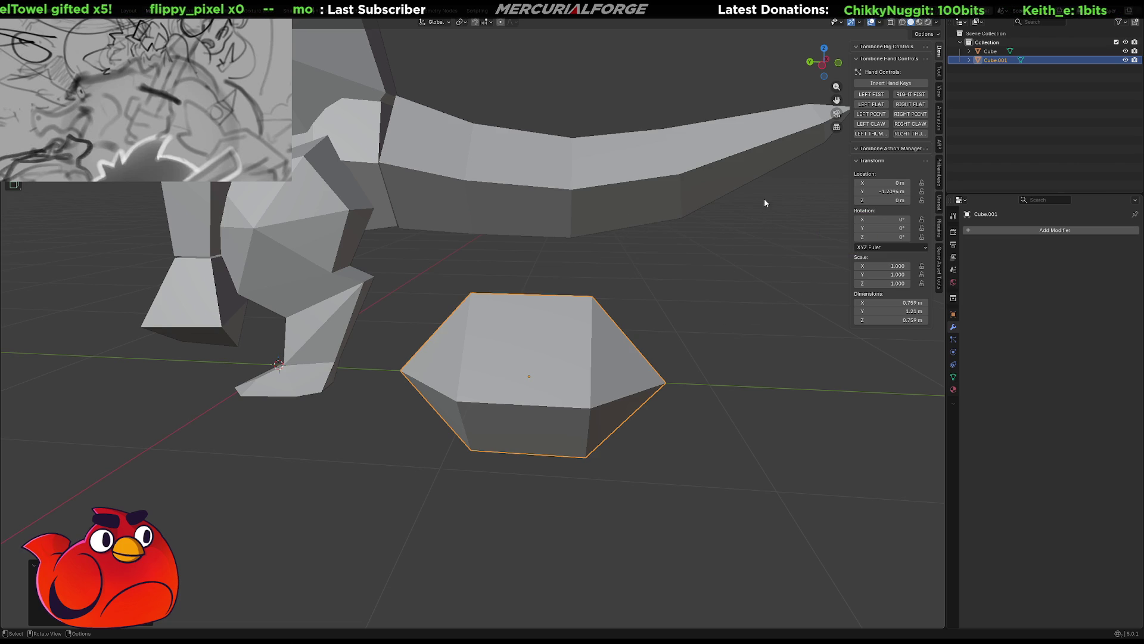
# Test rotating the rock around its centre and review the pivot point options list
pyautogui.press('r')
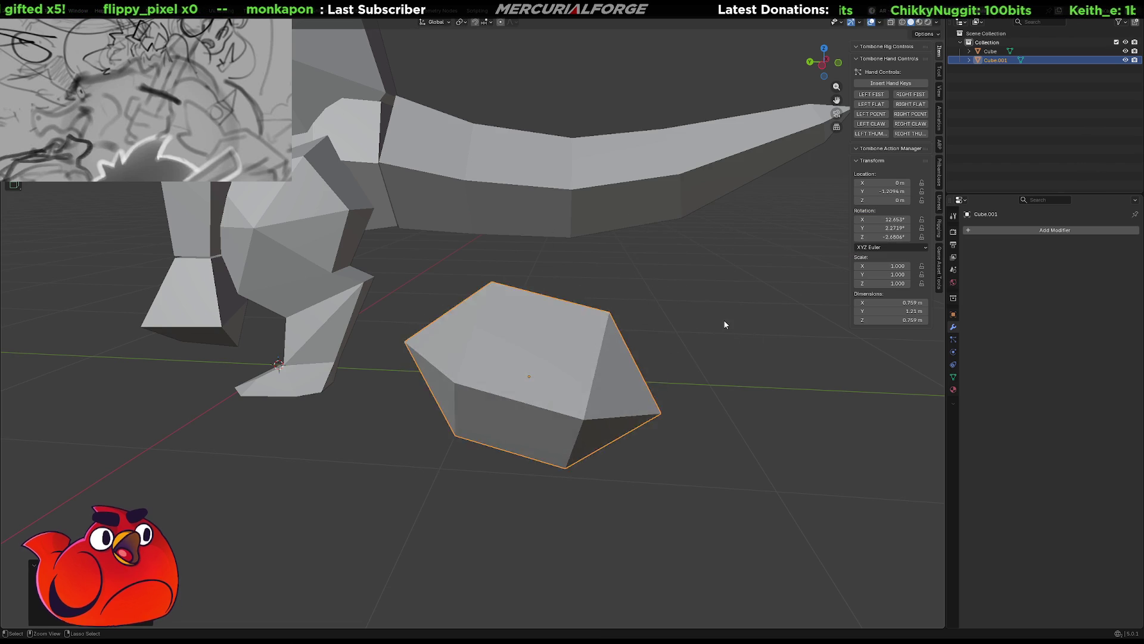
pyautogui.press('Escape')
pyautogui.press('.')
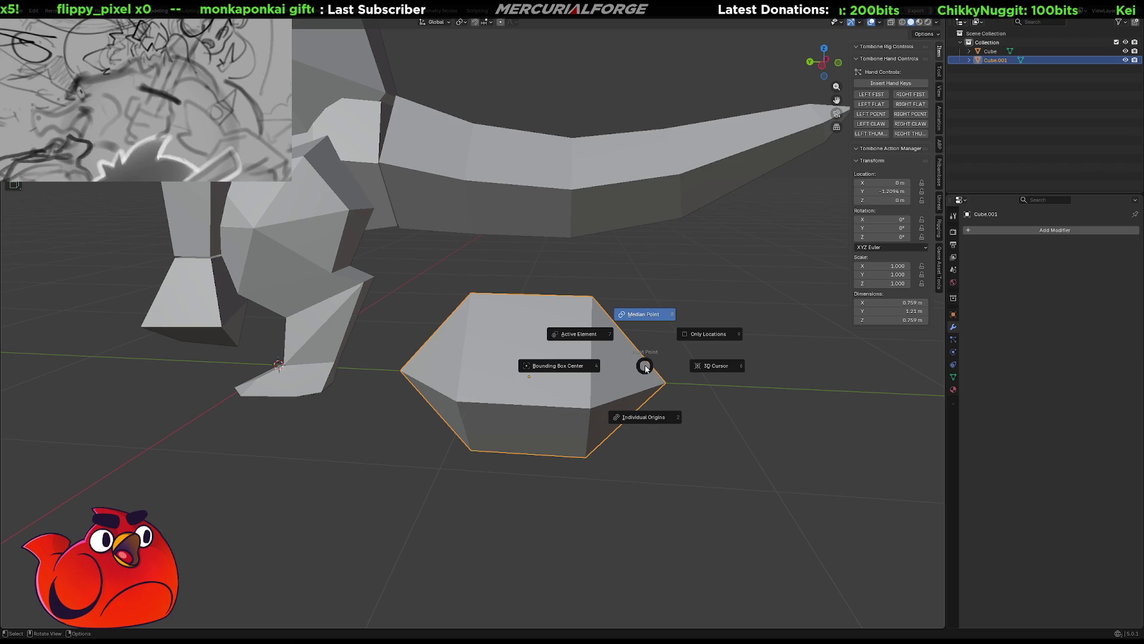
pyautogui.click(692, 339)
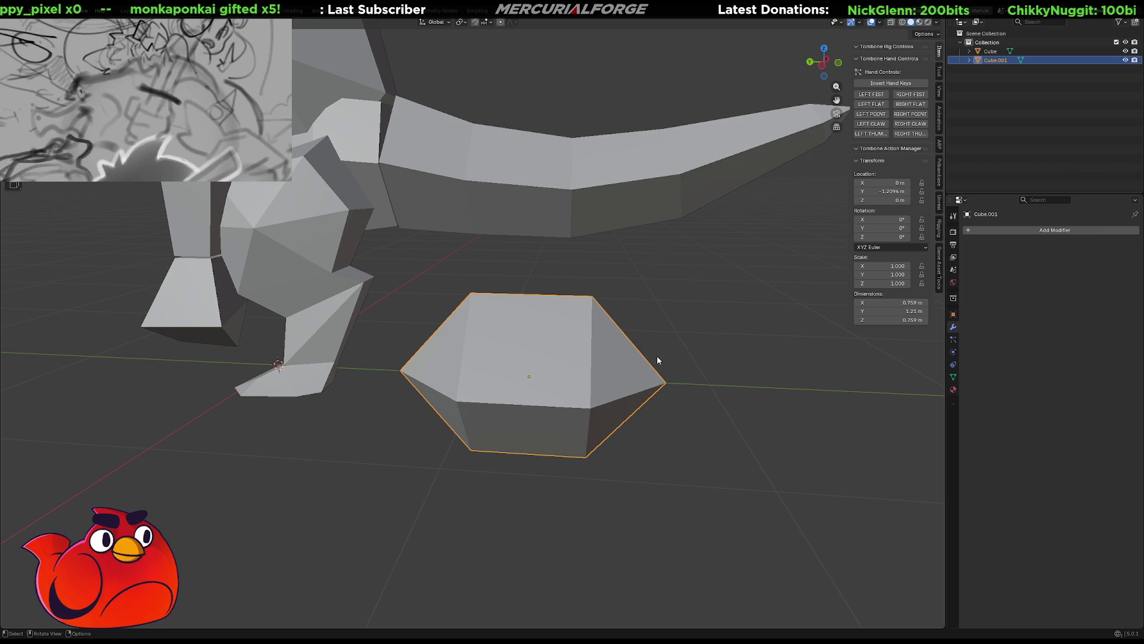
pyautogui.click(446, 23)
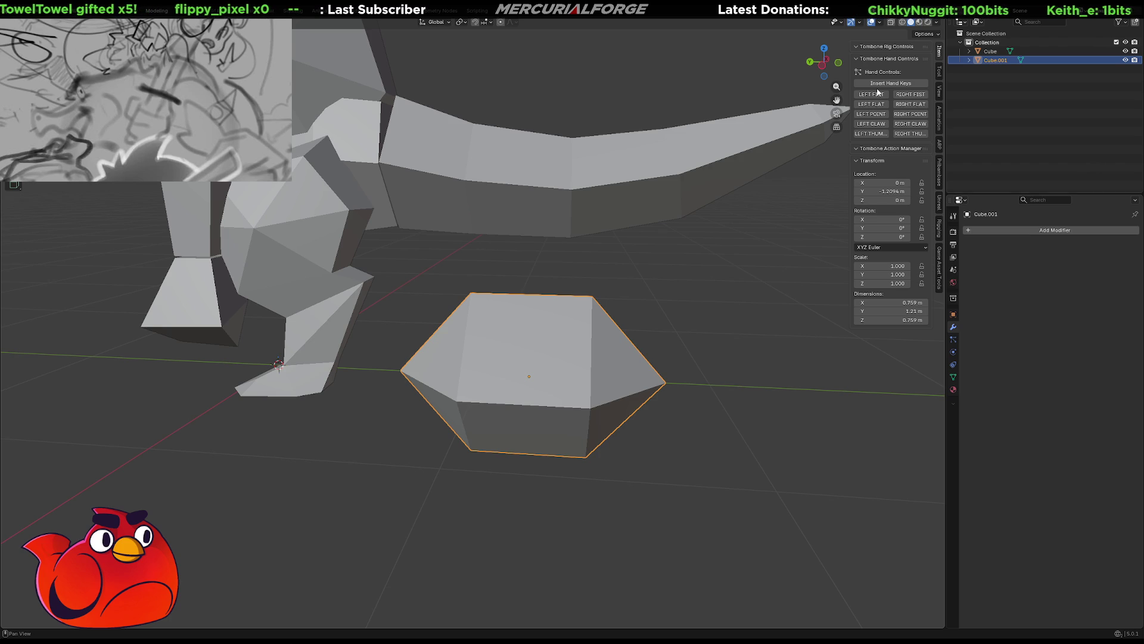
pyautogui.press('r')
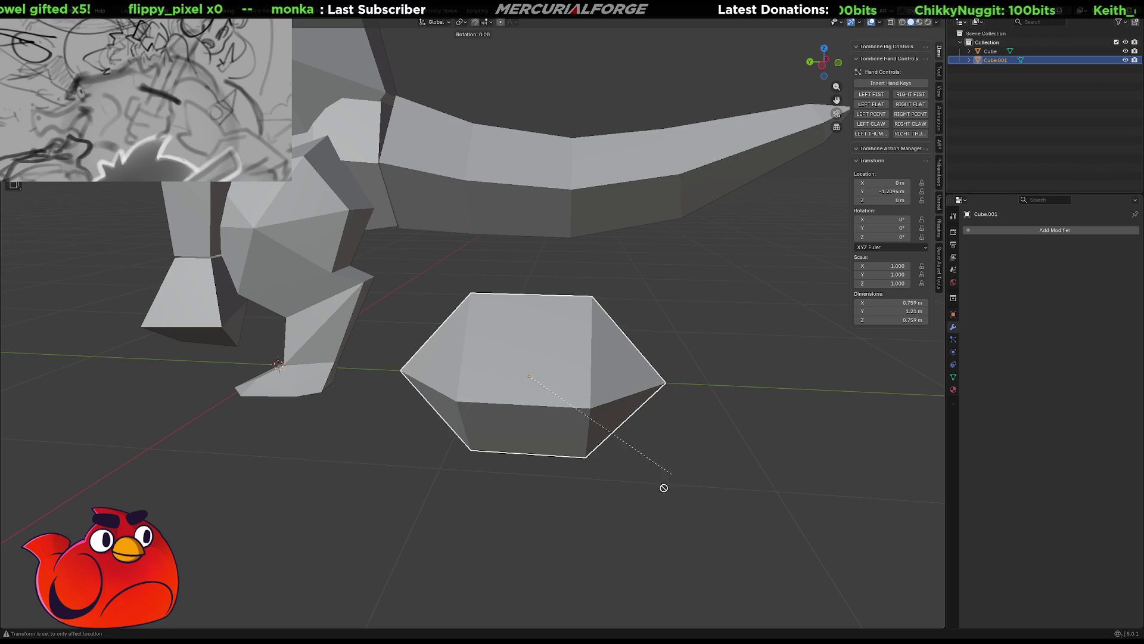
pyautogui.press('Escape')
# Set the pivot to 3D Cursor, then back to Bounding Box Center
pyautogui.press('.')
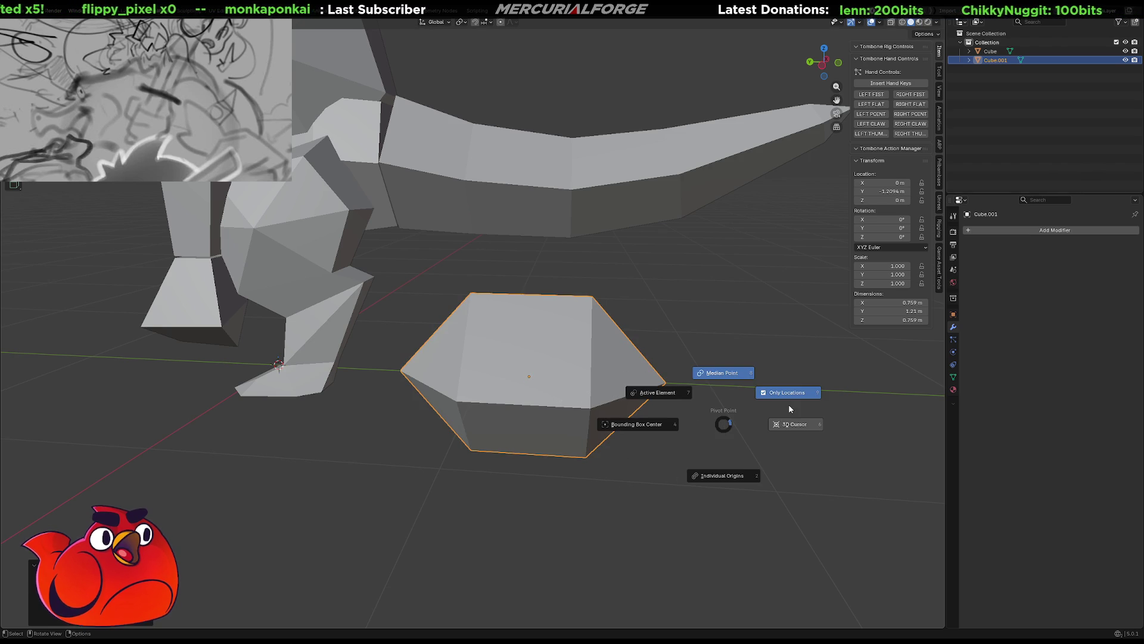
pyautogui.click(789, 404)
pyautogui.press('.')
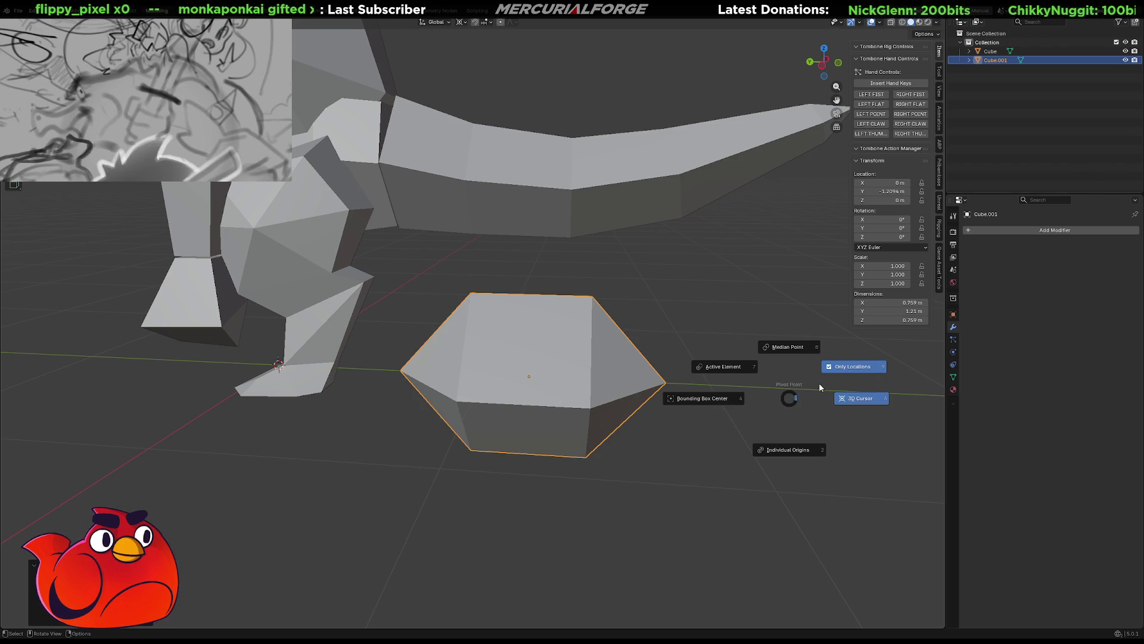
pyautogui.press('4')
pyautogui.press('.')
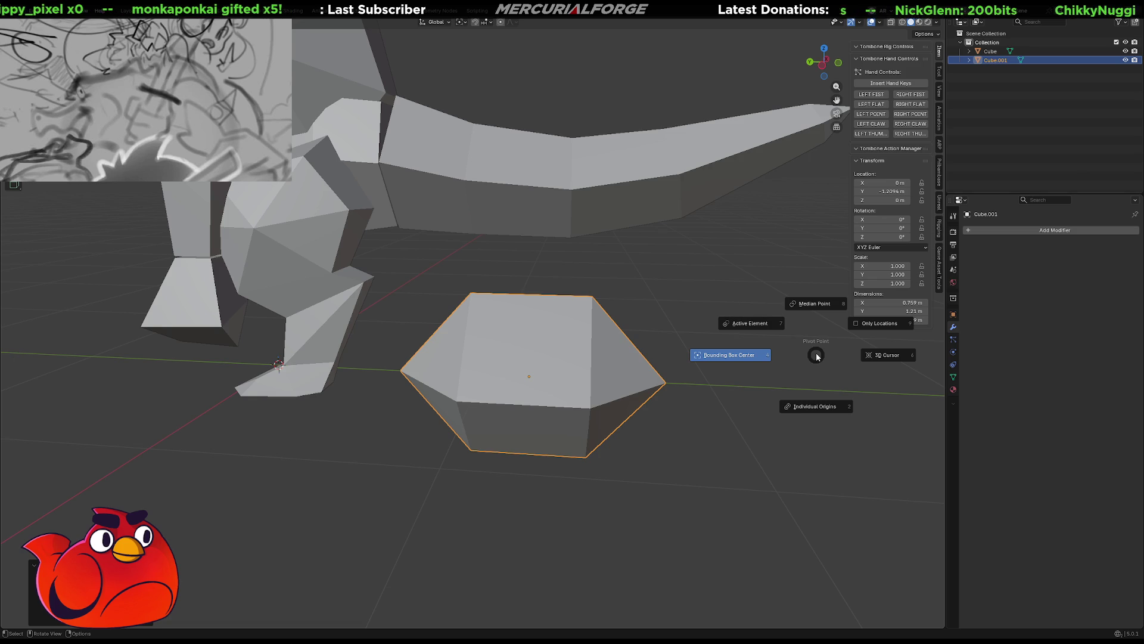
pyautogui.click(823, 308)
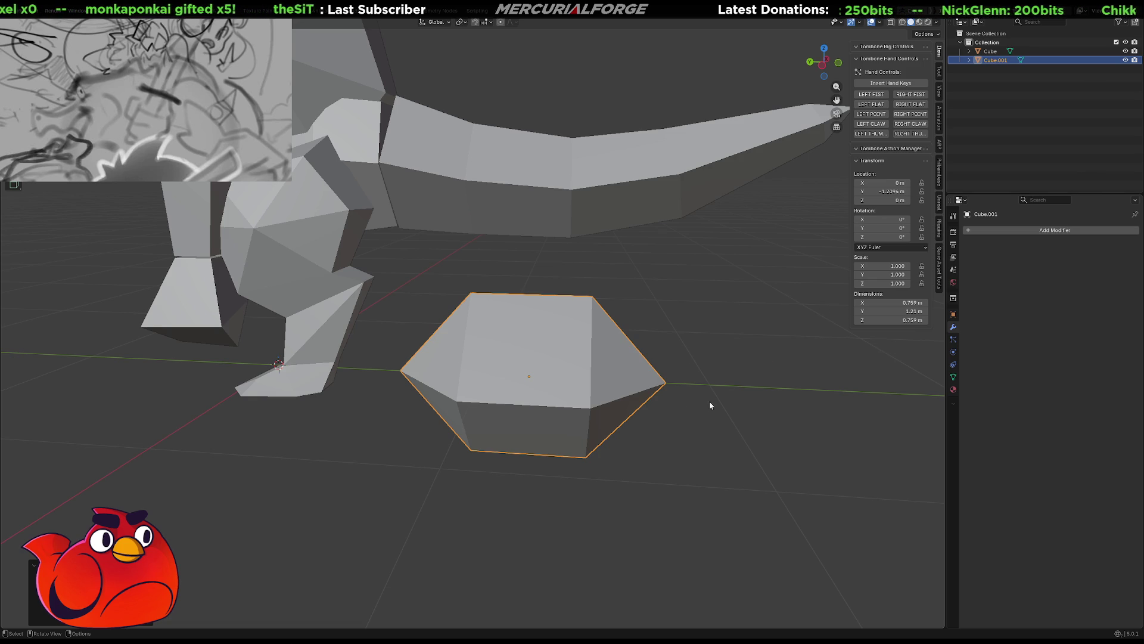
pyautogui.moveTo(641, 458); pyautogui.dragTo(571, 469, button='middle')
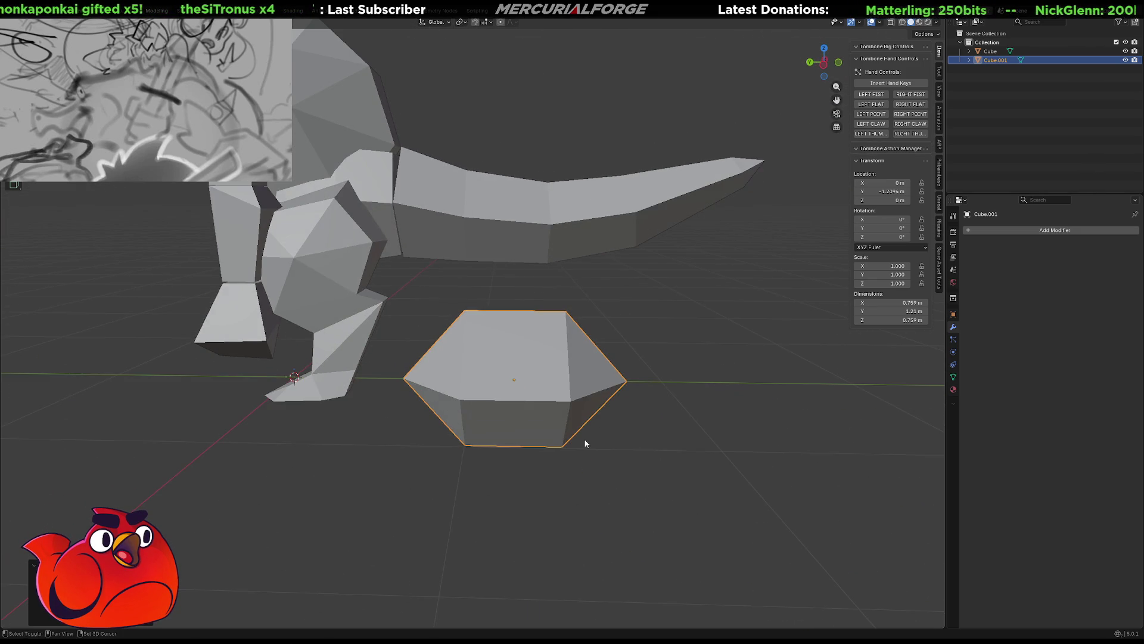
pyautogui.moveTo(570, 470); pyautogui.dragTo(552, 481, button='middle')
# Save the file, then separate the dinosaur's tail into its own object (P > Selection)
pyautogui.hotkey('ctrl', 's')
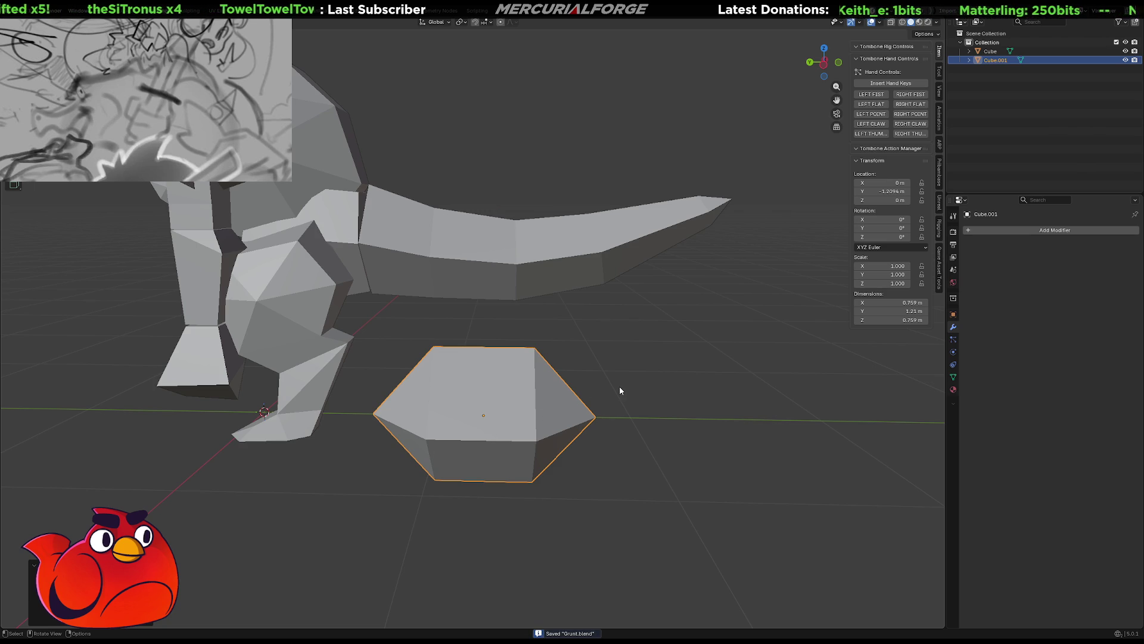
pyautogui.click(620, 391)
pyautogui.click(533, 424)
pyautogui.click(568, 228)
pyautogui.press('Tab')
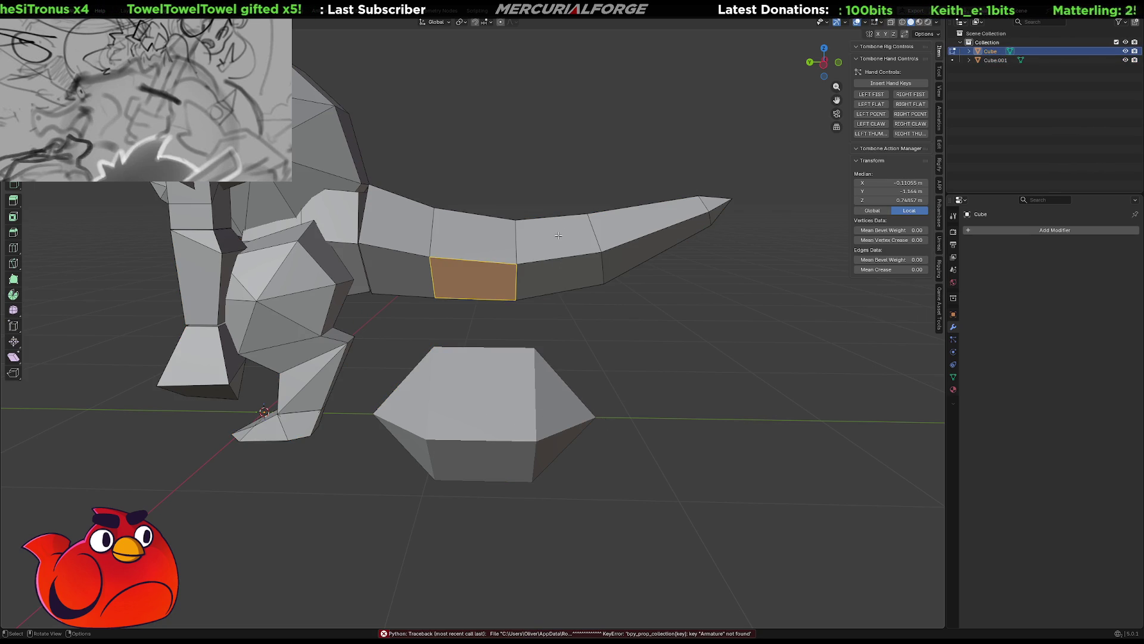
pyautogui.hotkey('ctrl', 'l')
pyautogui.press('p')
pyautogui.click(558, 235)
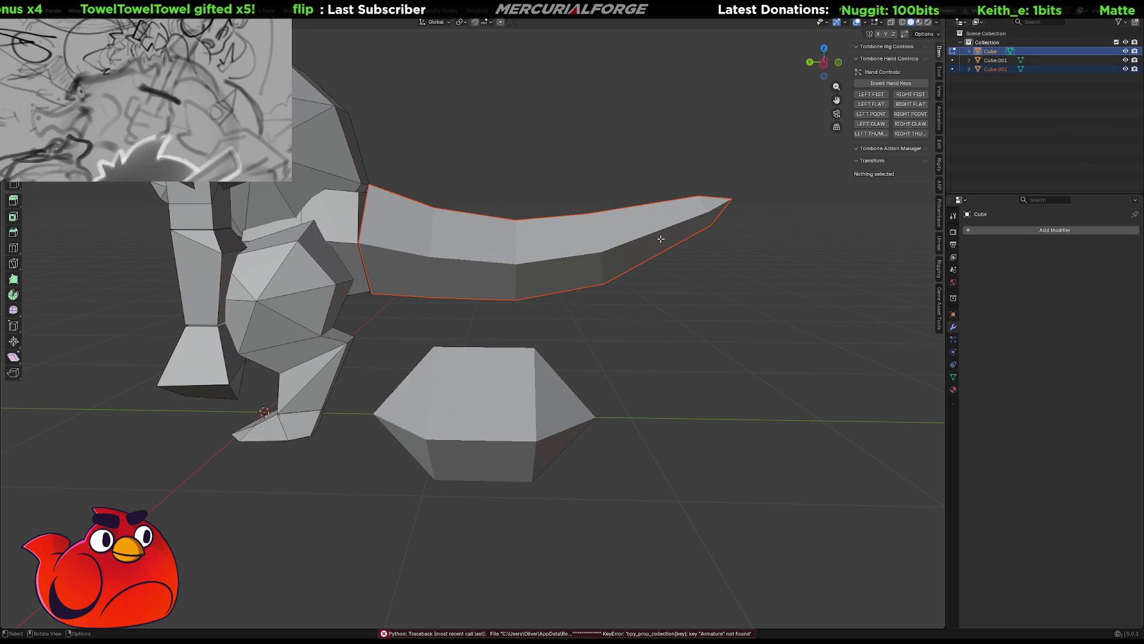
# Hide the new tail object Cube.002 in the outliner
pyautogui.click(995, 68)
pyautogui.click(1125, 69)
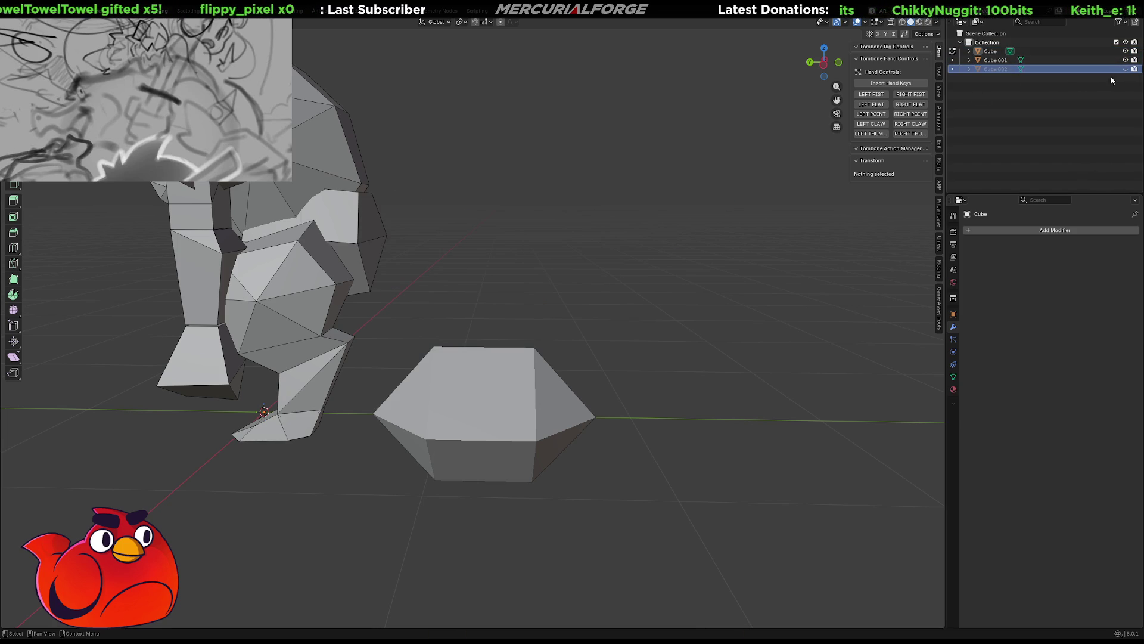
# Raise the hexagonal piece along Z, shrink it to 0.726 and slide it along Y beside the dinosaur
pyautogui.click(485, 383)
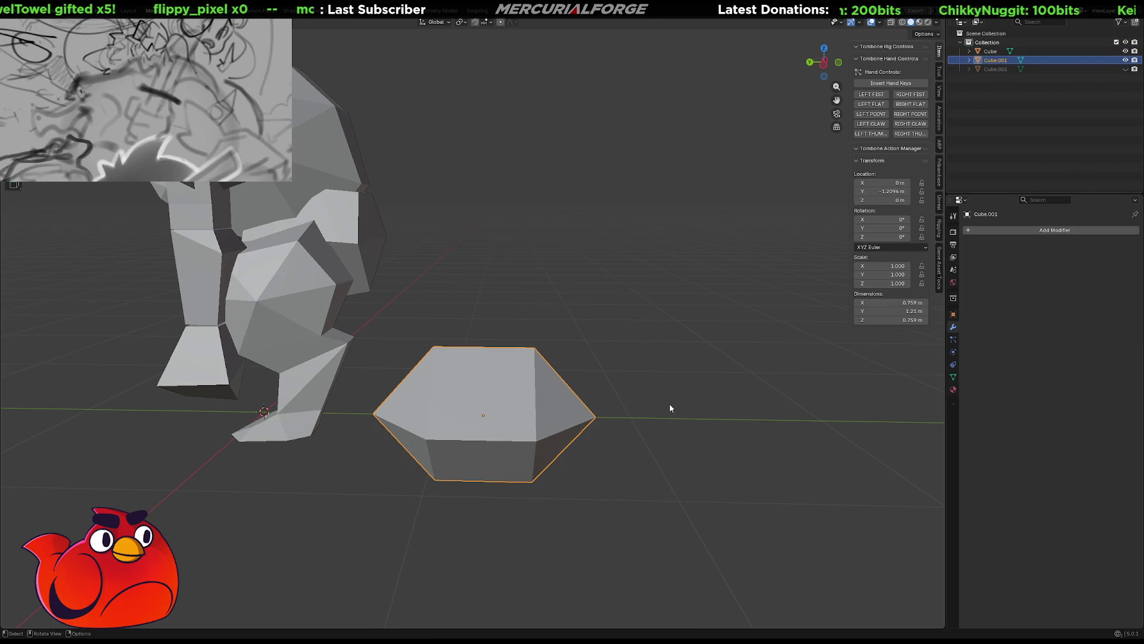
pyautogui.press('g')
pyautogui.press('z')
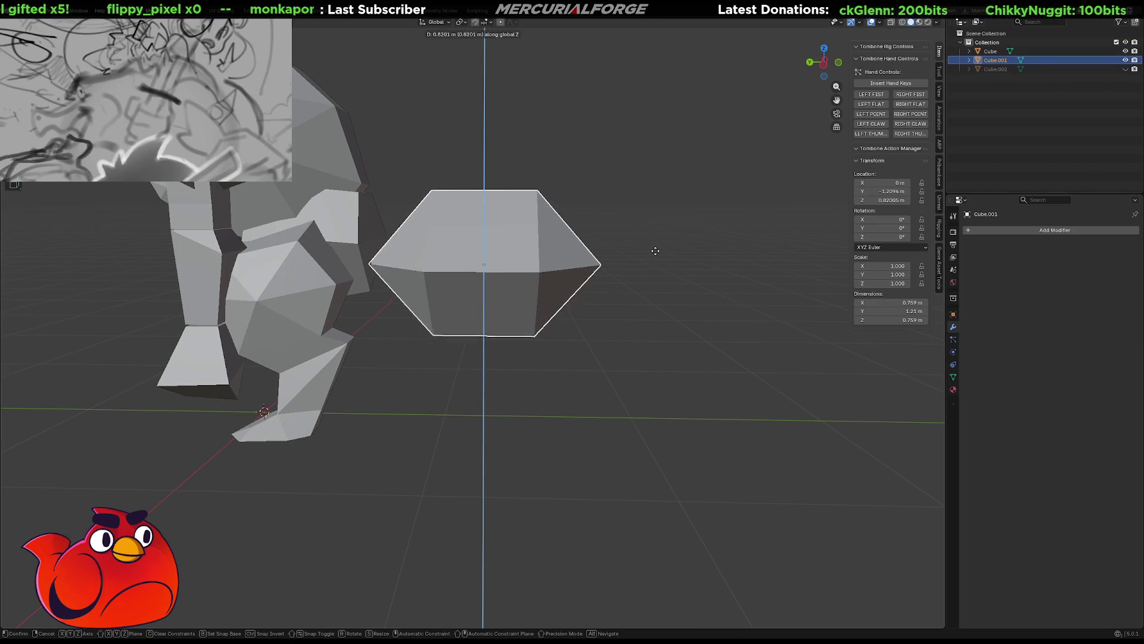
pyautogui.click(657, 240)
pyautogui.press('s')
pyautogui.click(642, 266)
pyautogui.press('g')
pyautogui.press('y')
pyautogui.click(560, 265)
pyautogui.moveTo(561, 265)
pyautogui.mouseDown(button='middle')
pyautogui.moveTo(373, 339)
pyautogui.moveTo(537, 326)
pyautogui.moveTo(611, 380)
pyautogui.mouseUp(button='middle')
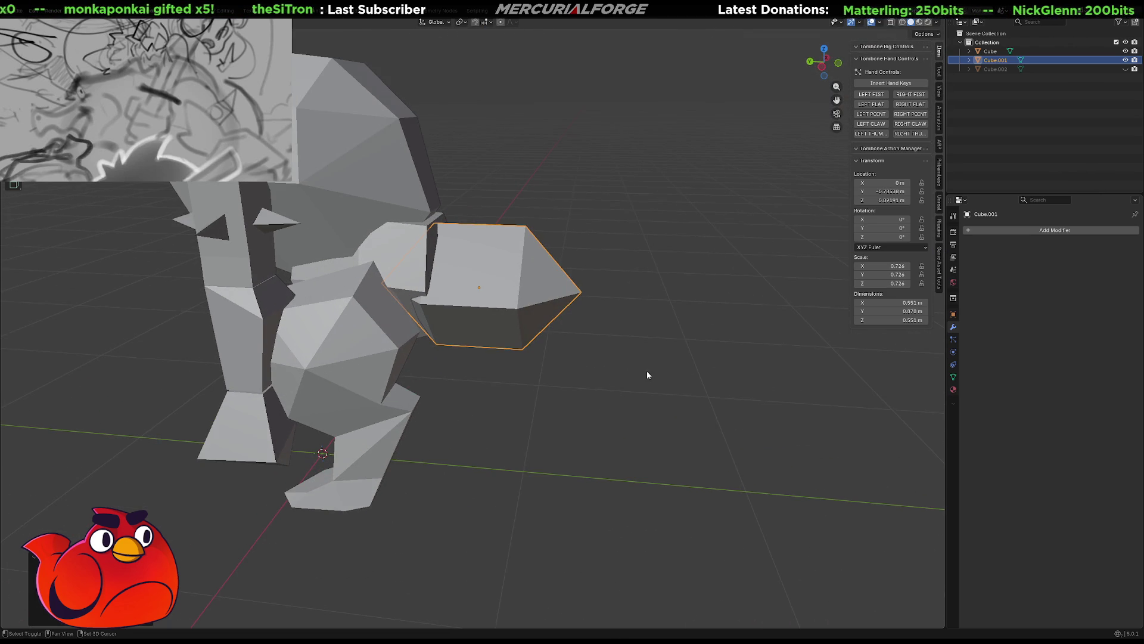
pyautogui.scroll(2, 646, 371)
pyautogui.moveTo(656, 411)
pyautogui.mouseDown(button='middle')
pyautogui.moveTo(690, 381)
pyautogui.moveTo(666, 401)
pyautogui.mouseUp(button='middle')
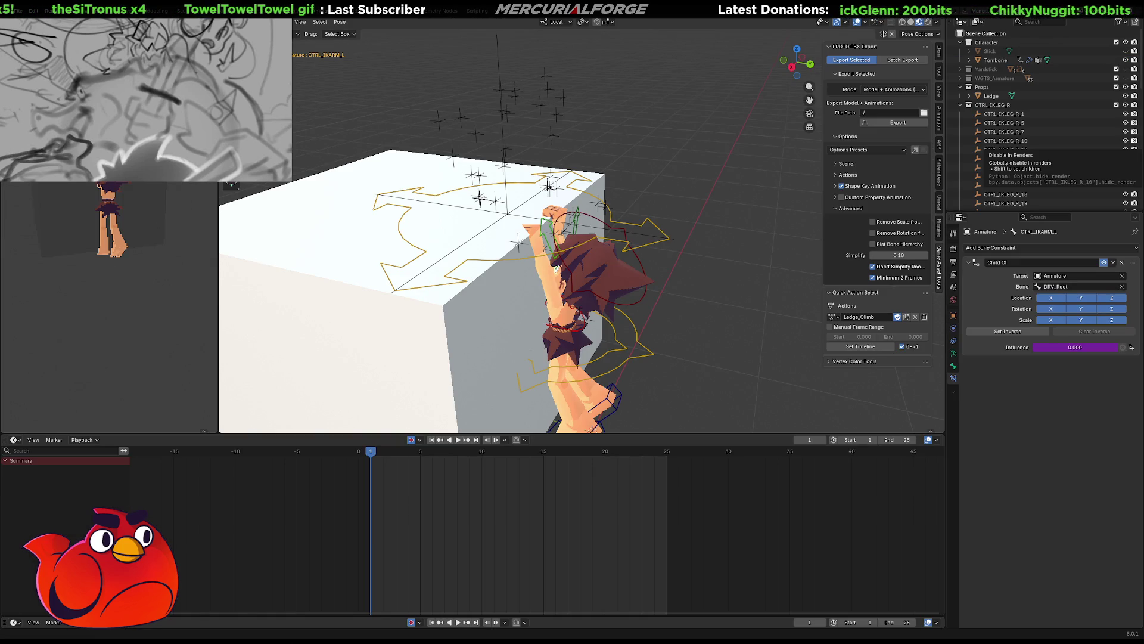
# Show the Tombone Rig sidebar controls while orbiting around the ledge and character
pyautogui.moveTo(695, 243); pyautogui.dragTo(712, 253, button='middle')
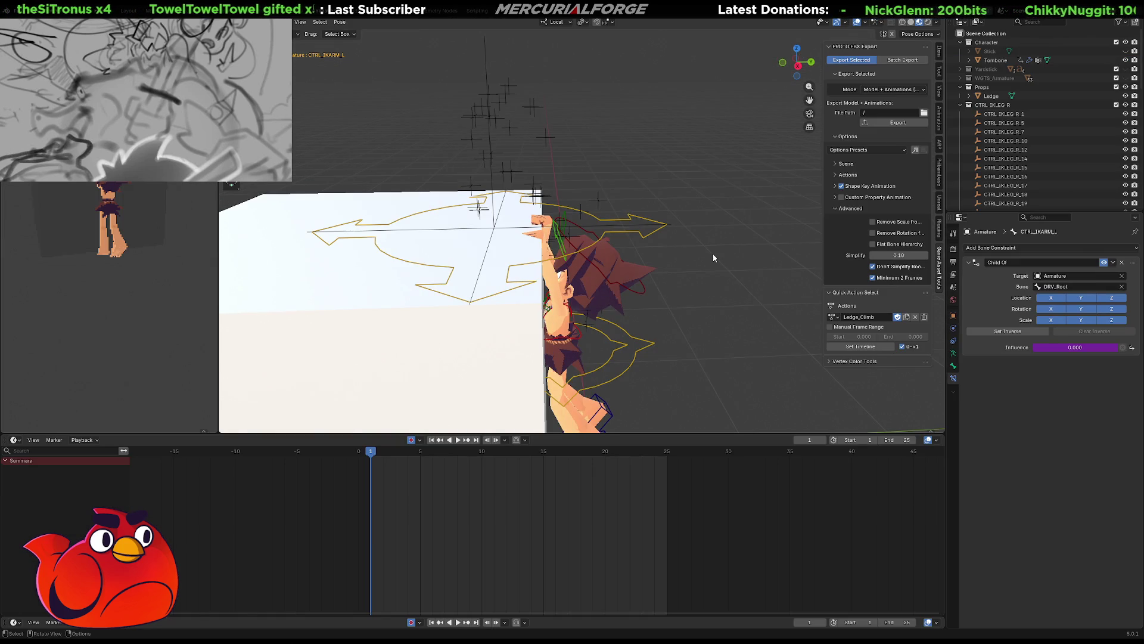
pyautogui.click(939, 51)
pyautogui.moveTo(699, 202); pyautogui.dragTo(710, 208, button='middle')
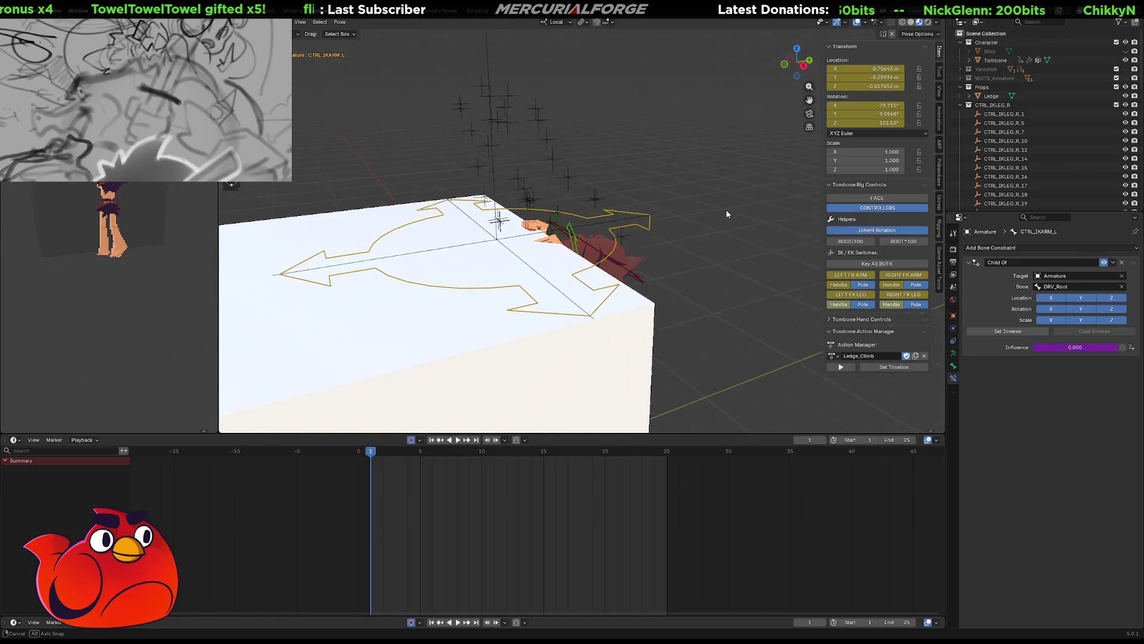
pyautogui.moveTo(721, 260); pyautogui.dragTo(692, 283, button='middle')
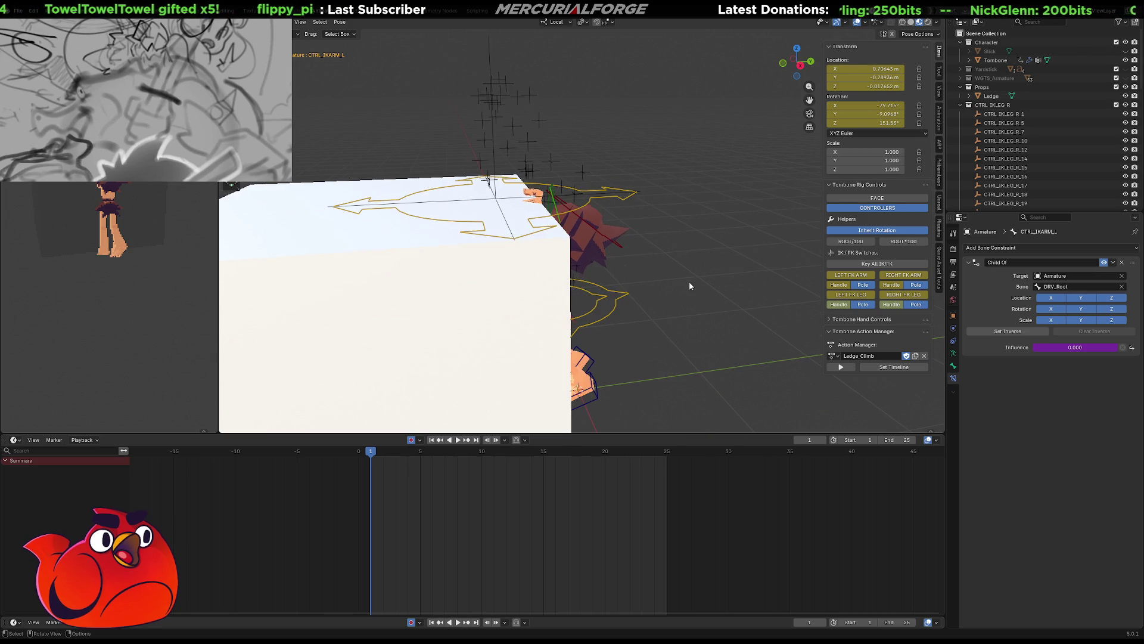
# Load the TEST action in place of Ledge_Climb from the Action Manager list
pyautogui.click(833, 356)
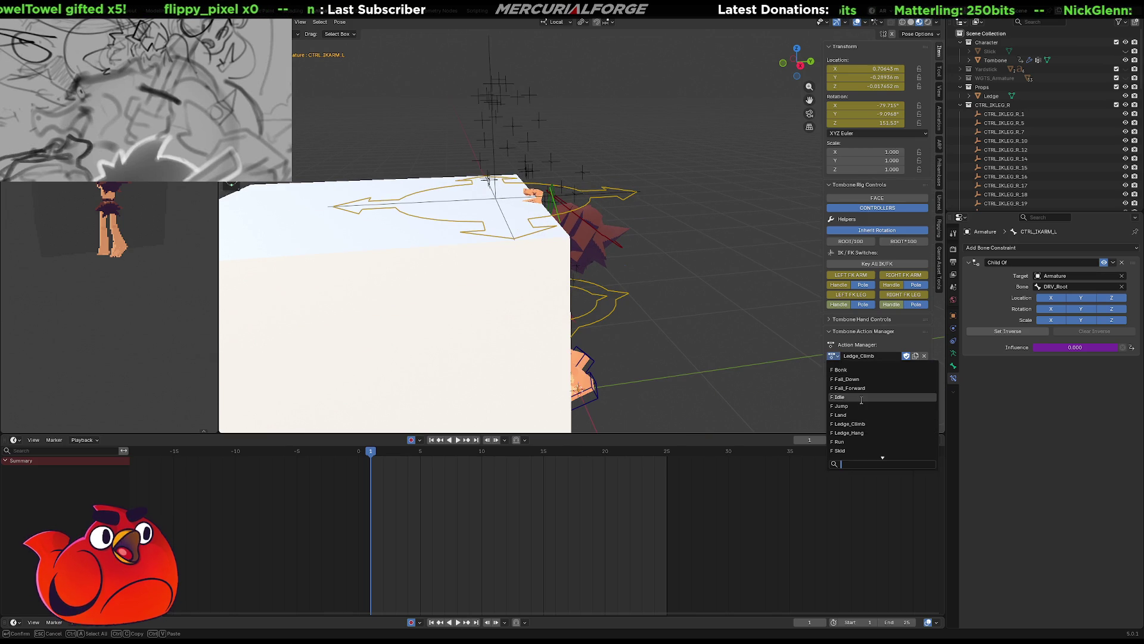
pyautogui.scroll(-5, 882, 453)
pyautogui.click(883, 450)
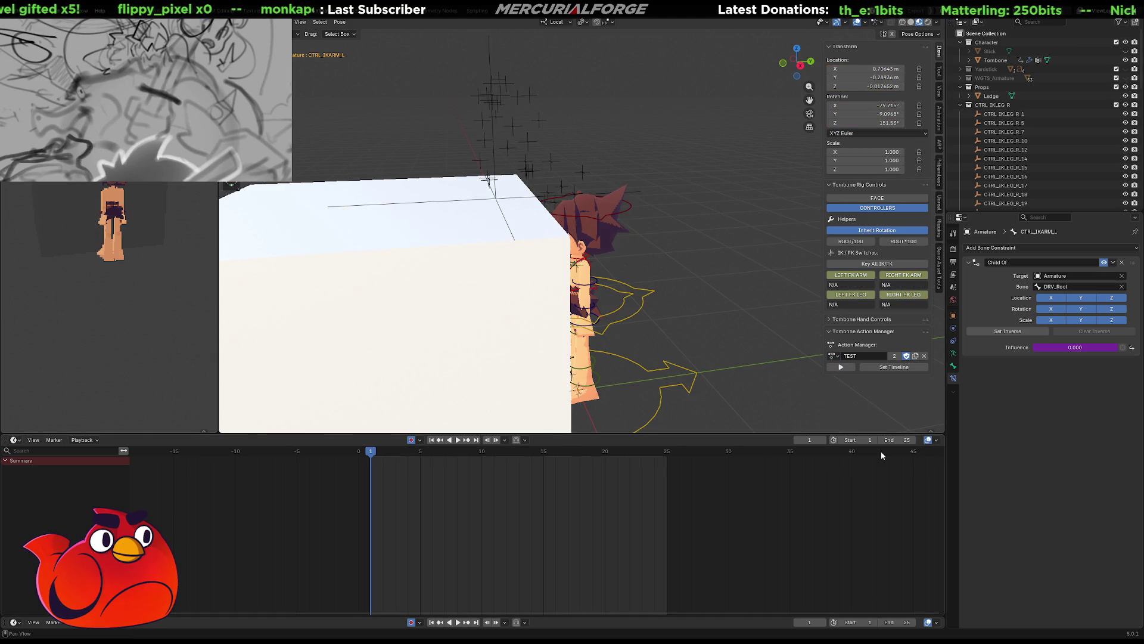
# Hide the Props collection so only the character remains, then inspect it from the front
pyautogui.moveTo(734, 343)
pyautogui.mouseDown(button='middle')
pyautogui.moveTo(704, 293)
pyautogui.moveTo(716, 268)
pyautogui.mouseUp(button='middle')
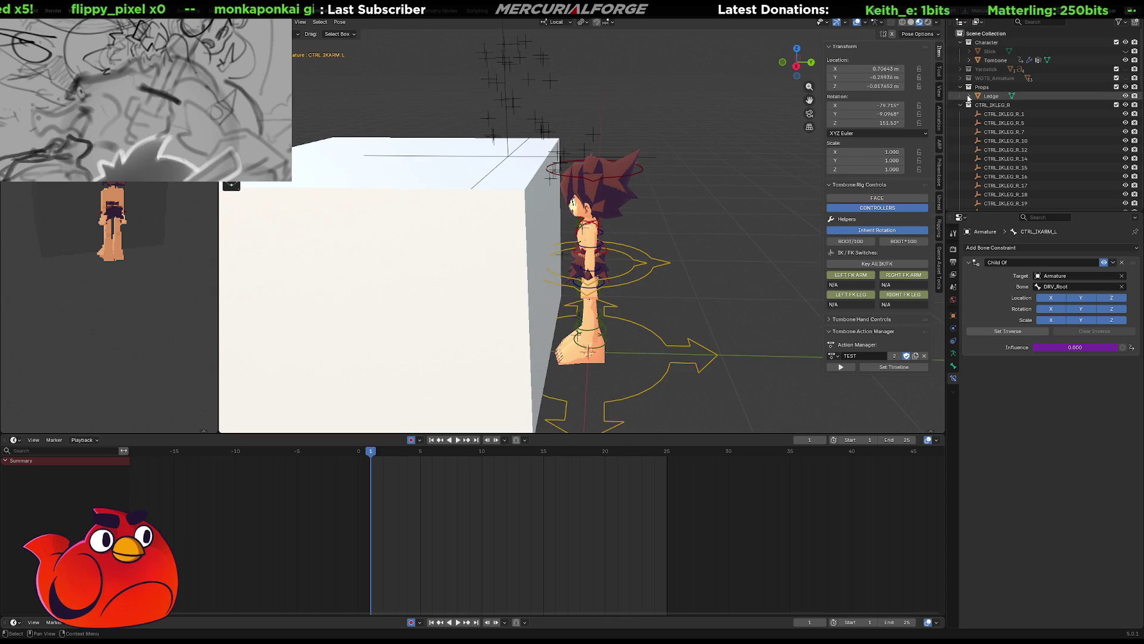
pyautogui.click(1123, 86)
pyautogui.moveTo(627, 295)
pyautogui.mouseDown(button='middle')
pyautogui.moveTo(715, 286)
pyautogui.moveTo(595, 267)
pyautogui.mouseUp(button='middle')
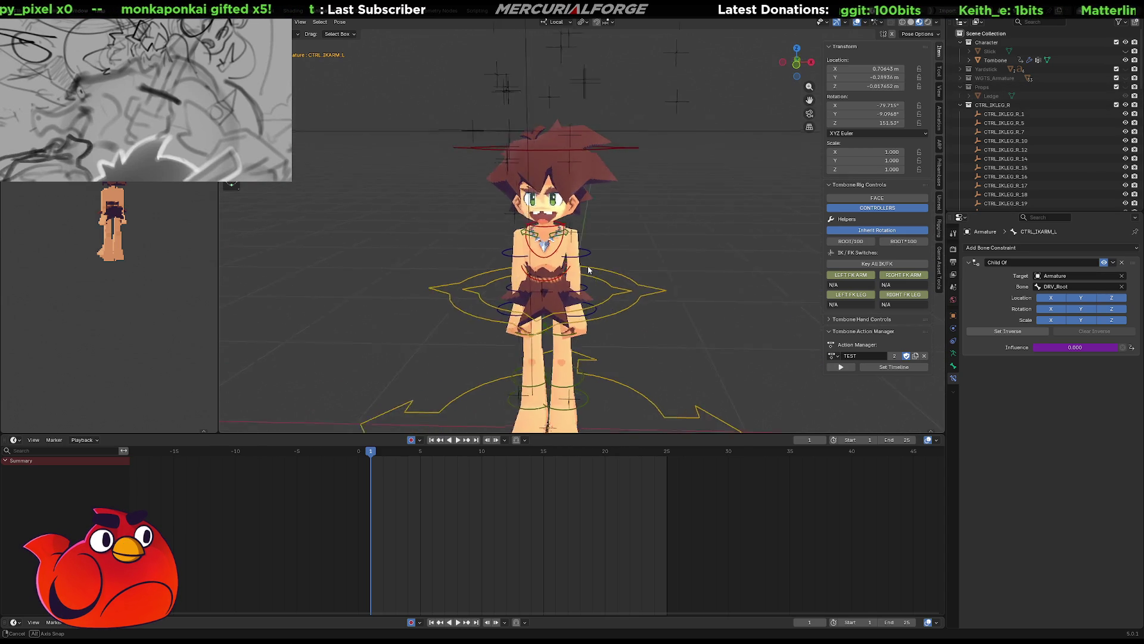
pyautogui.scroll(3, 595, 268)
pyautogui.moveTo(624, 227)
pyautogui.mouseDown(button='middle')
pyautogui.moveTo(638, 182)
pyautogui.moveTo(659, 332)
pyautogui.moveTo(573, 295)
pyautogui.moveTo(548, 256)
pyautogui.moveTo(672, 275)
pyautogui.moveTo(672, 301)
pyautogui.moveTo(633, 147)
pyautogui.moveTo(646, 204)
pyautogui.mouseUp(button='middle')
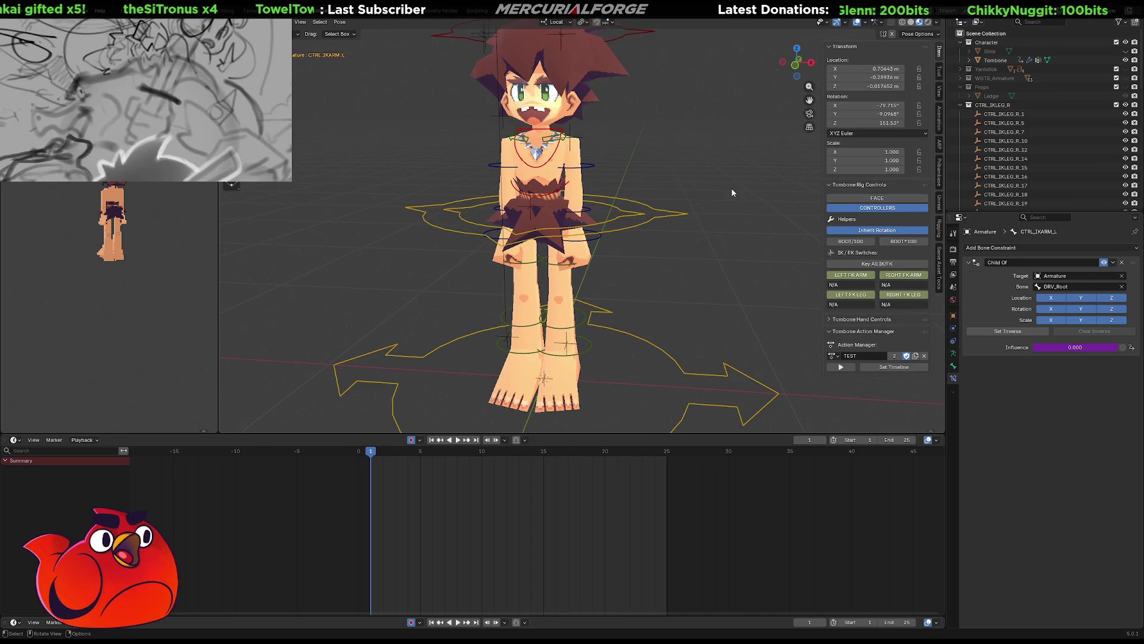
pyautogui.moveTo(732, 192); pyautogui.dragTo(639, 266, button='middle')
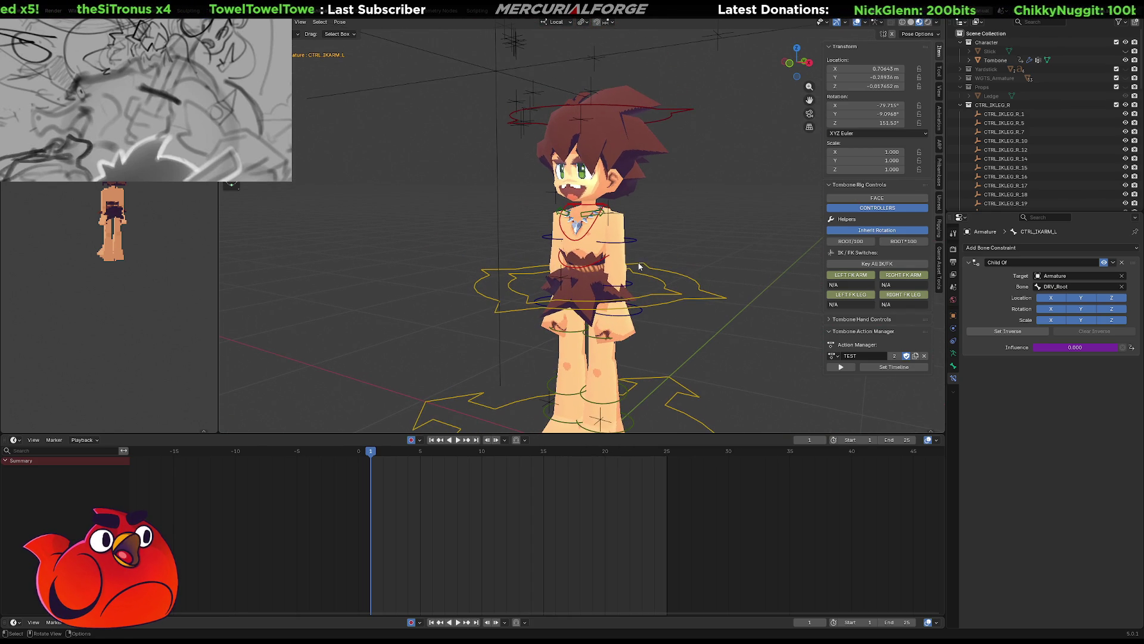
# Toggle the rig CONTROLLERS shapes off and back on
pyautogui.click(882, 212)
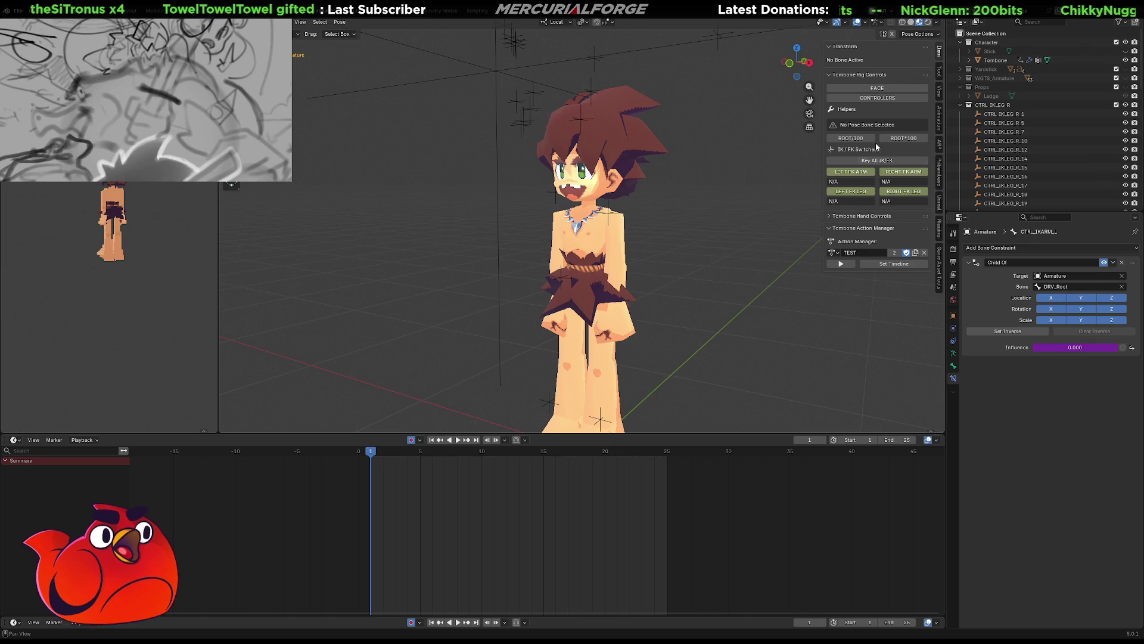
pyautogui.click(879, 98)
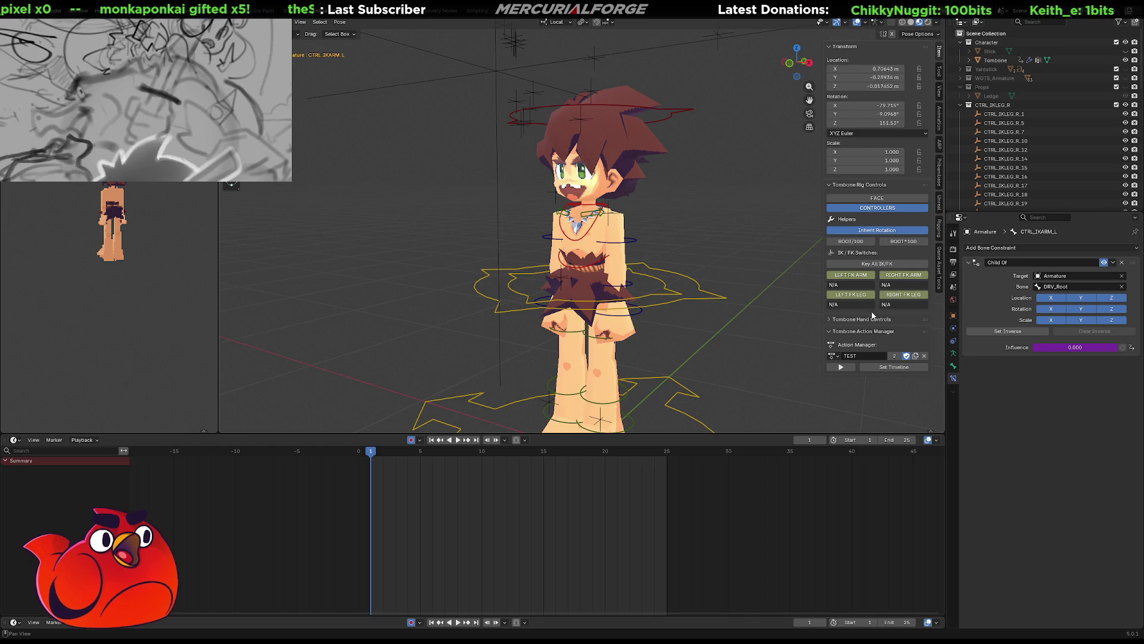
# Switch the left hand between LEFT FLAT and LEFT FIST poses several times
pyautogui.click(830, 320)
pyautogui.scroll(-2, 829, 319)
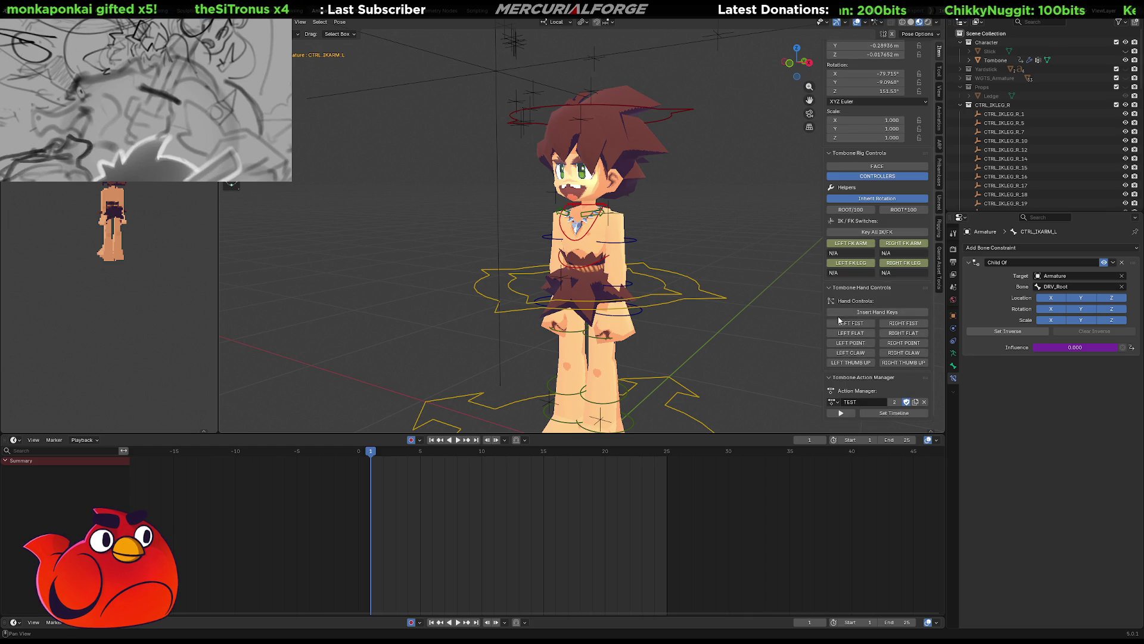
pyautogui.scroll(1, 717, 298)
pyautogui.scroll(3, 708, 222)
pyautogui.scroll(2, 709, 222)
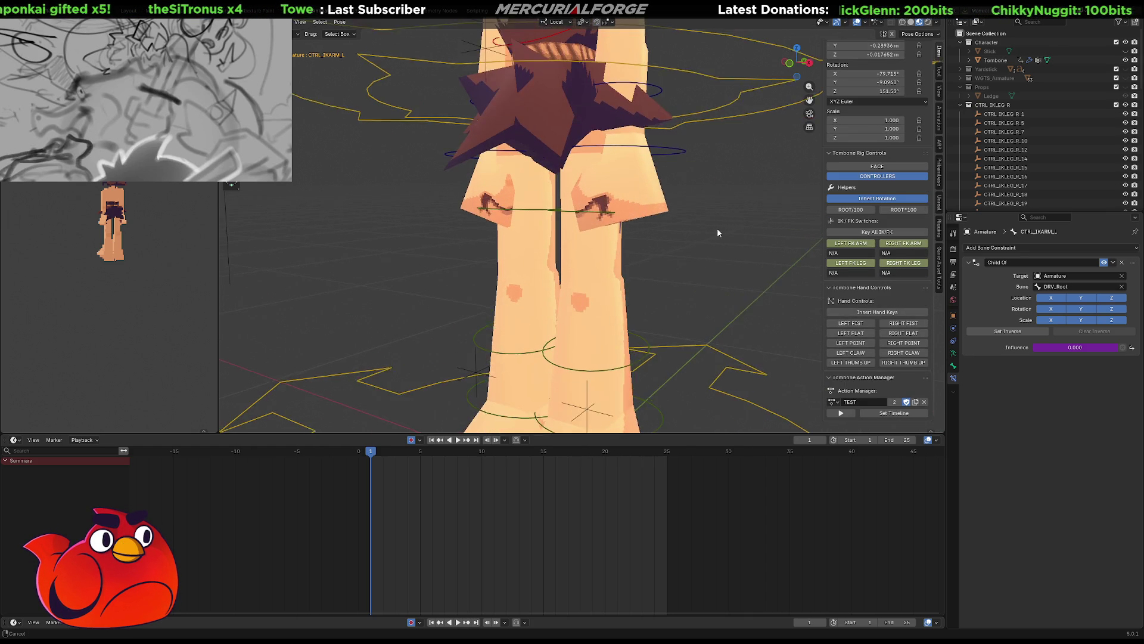
pyautogui.scroll(2, 717, 227)
pyautogui.click(859, 334)
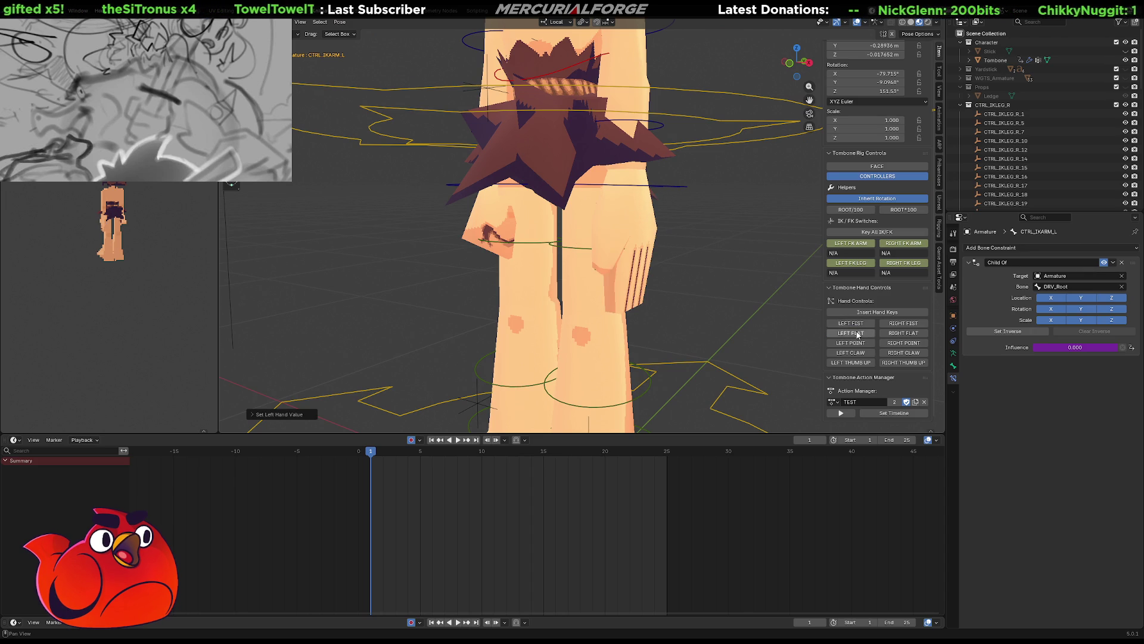
pyautogui.moveTo(787, 317)
pyautogui.mouseDown(button='middle')
pyautogui.moveTo(664, 314)
pyautogui.moveTo(680, 309)
pyautogui.mouseUp(button='middle')
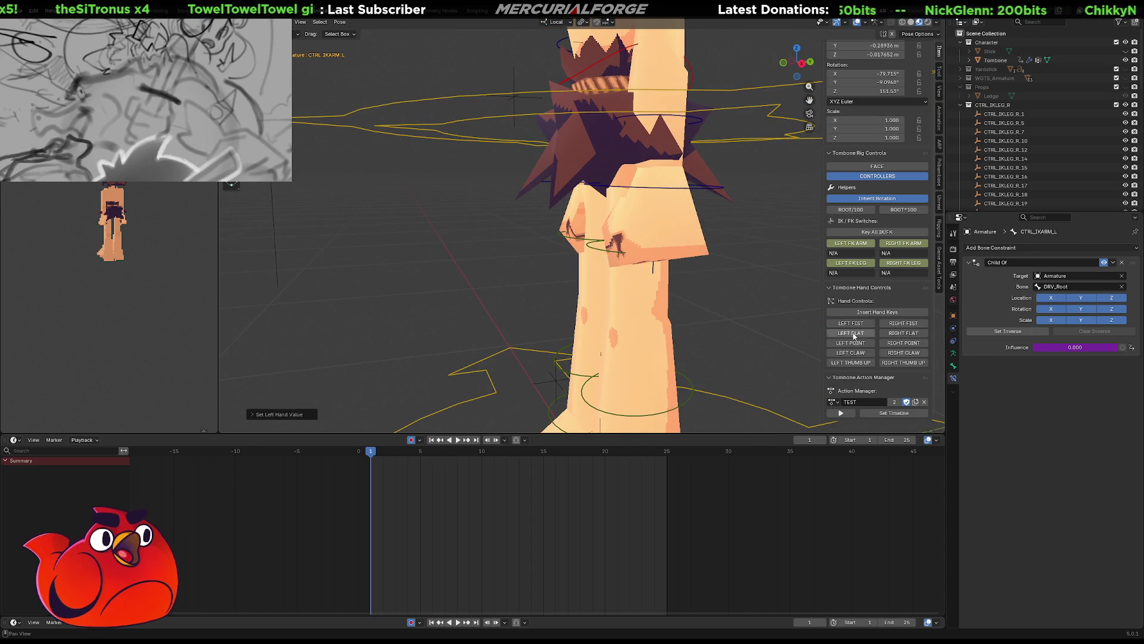
pyautogui.click(860, 335)
pyautogui.click(860, 324)
pyautogui.click(859, 333)
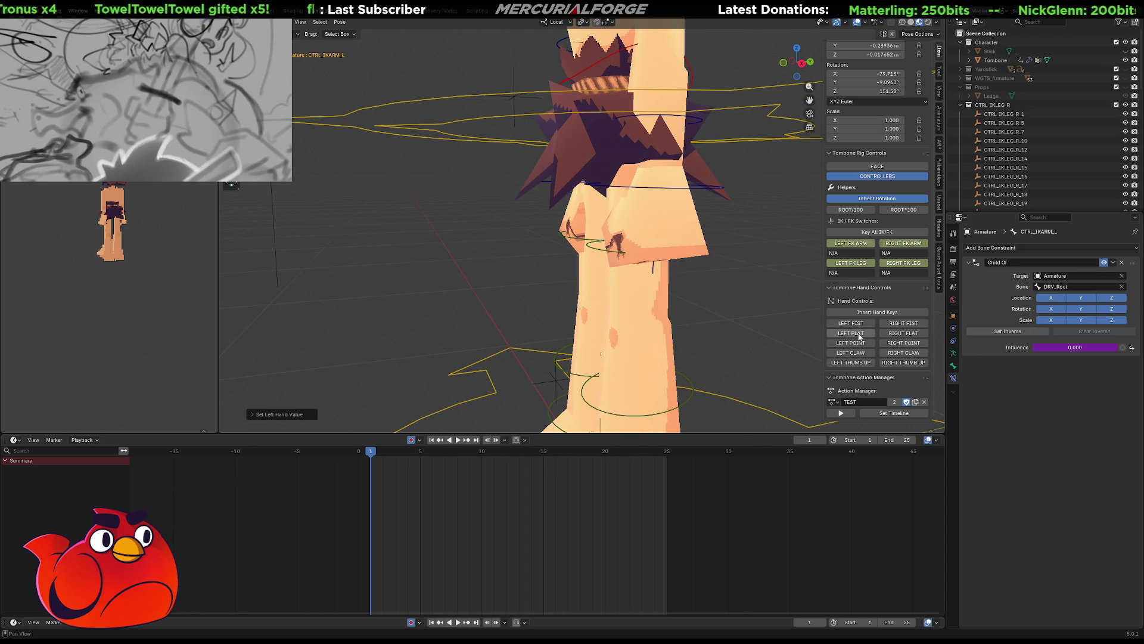
pyautogui.click(862, 332)
pyautogui.scroll(2, 839, 306)
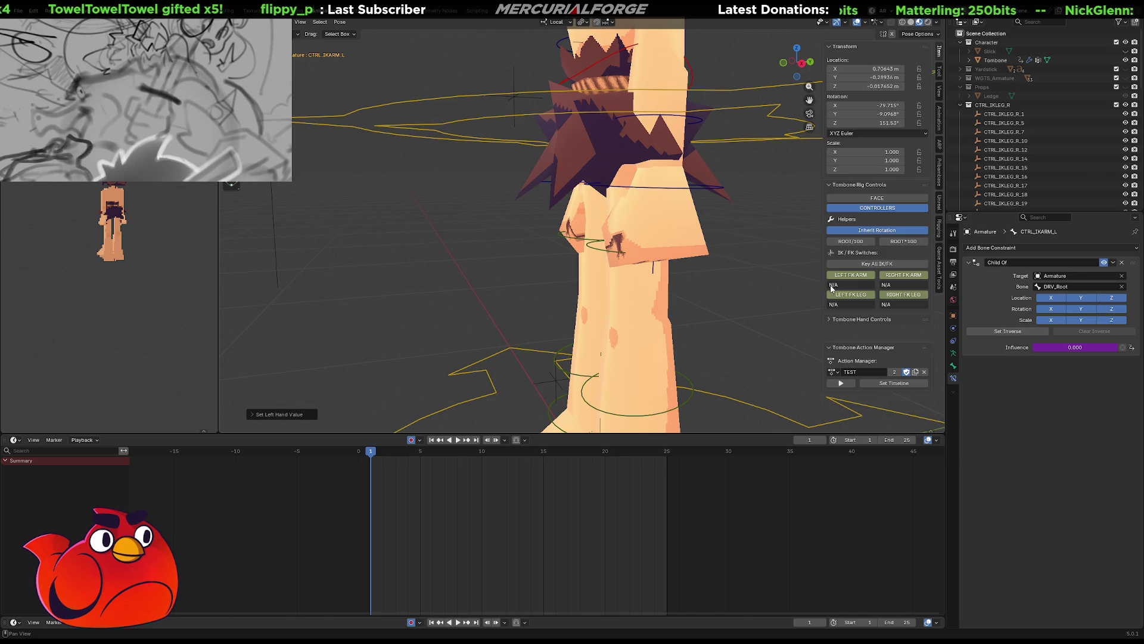
pyautogui.scroll(-2, 832, 328)
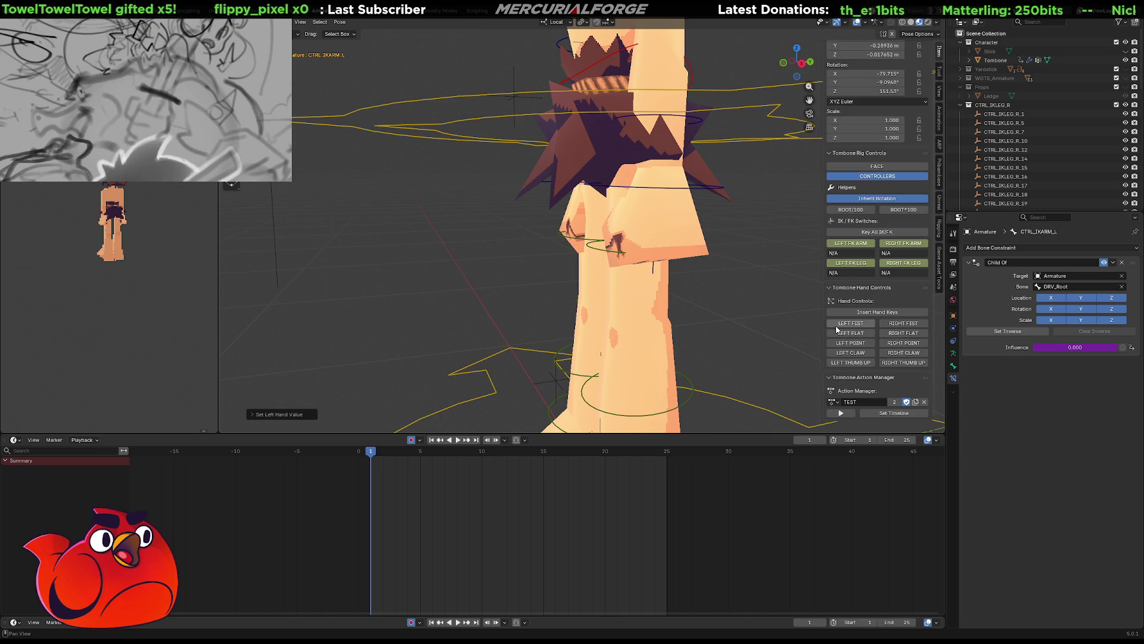
# Collapse the Hand Controls panel and return to a full front view
pyautogui.click(830, 289)
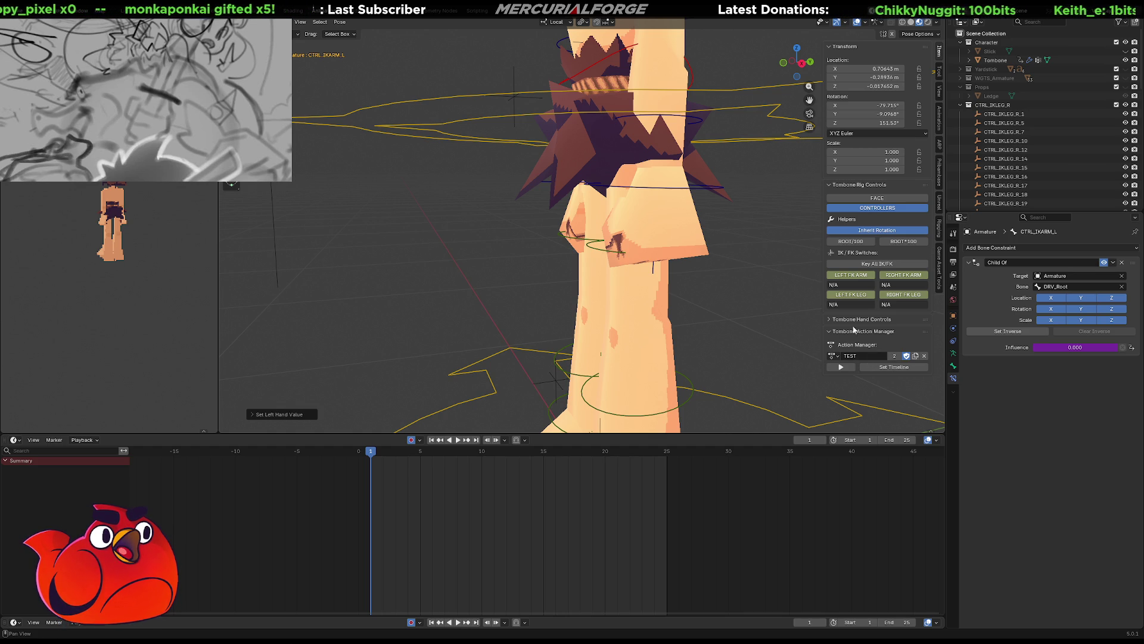
pyautogui.moveTo(806, 205); pyautogui.dragTo(556, 200, button='middle')
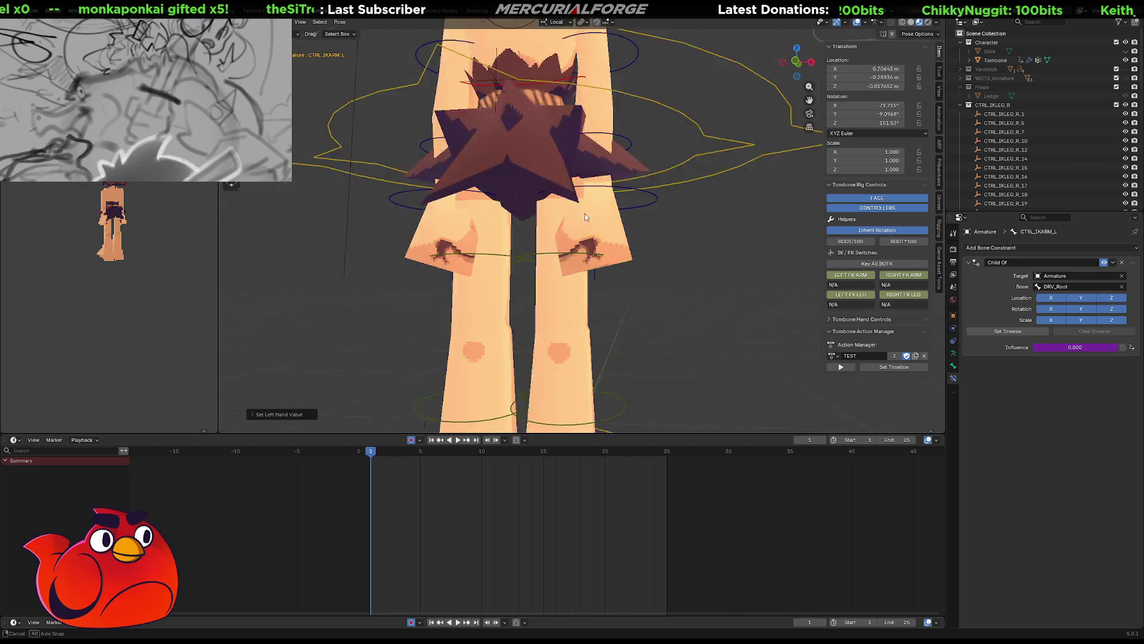
pyautogui.scroll(3, 556, 201)
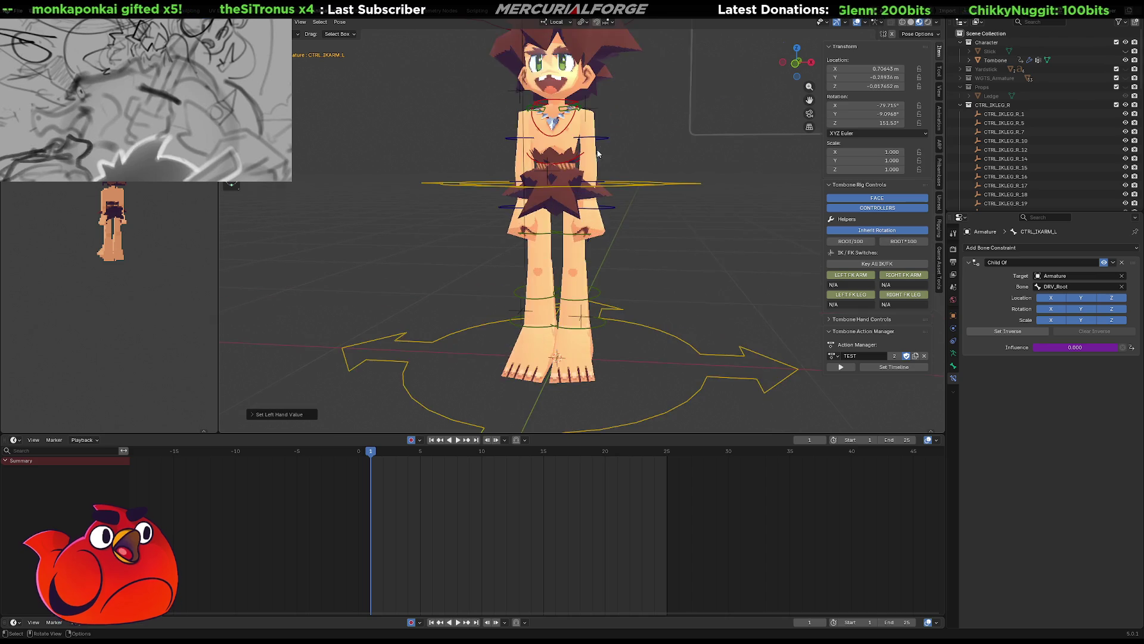
# Move the CTRL_MOUTH_TARGET control to a new spot on the face board
pyautogui.moveTo(598, 237)
pyautogui.mouseDown(button='middle')
pyautogui.moveTo(546, 313)
pyautogui.moveTo(593, 173)
pyautogui.mouseUp(button='middle')
pyautogui.scroll(4, 576, 266)
pyautogui.scroll(-2, 576, 265)
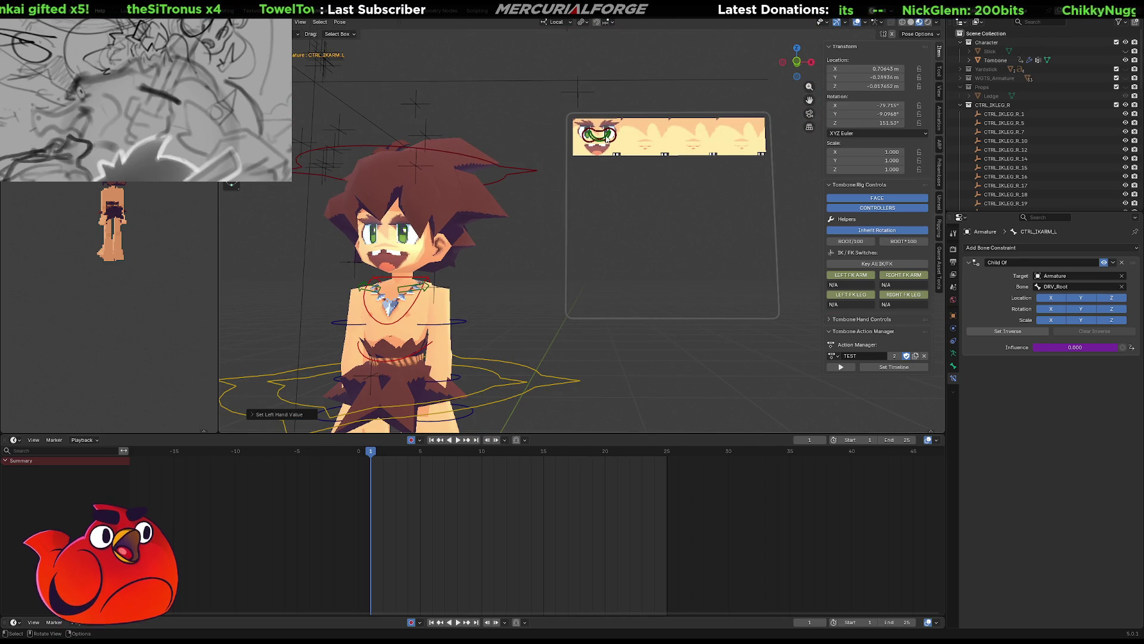
pyautogui.click(605, 151)
pyautogui.press('g')
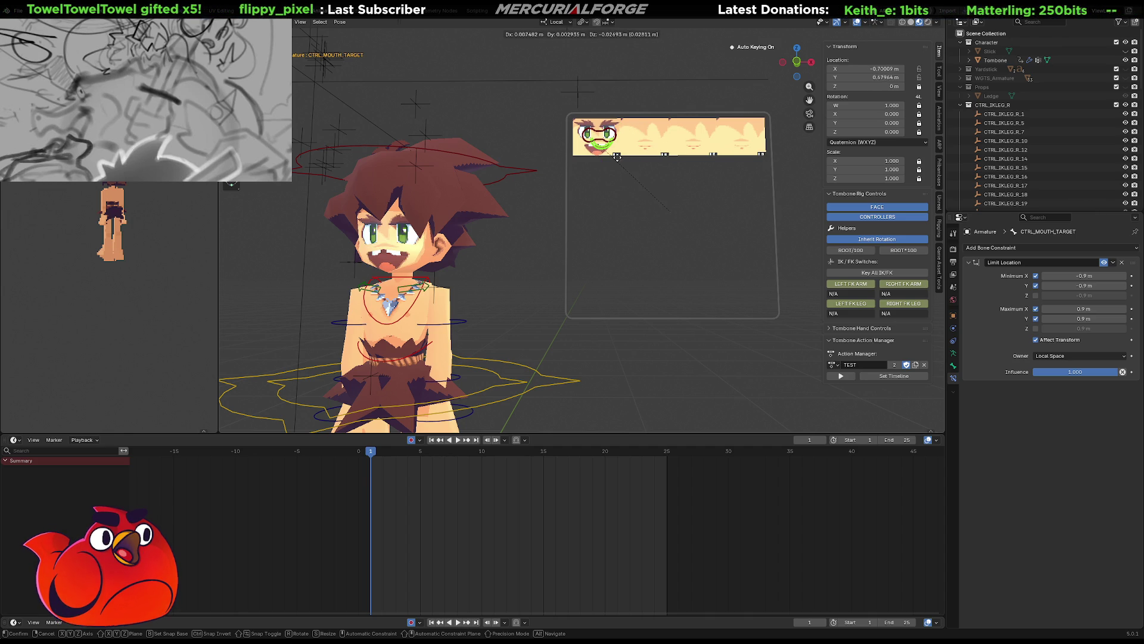
pyautogui.click(649, 155)
# Move the CTRL_EYES_TARGET control to set a new look direction
pyautogui.click(597, 135)
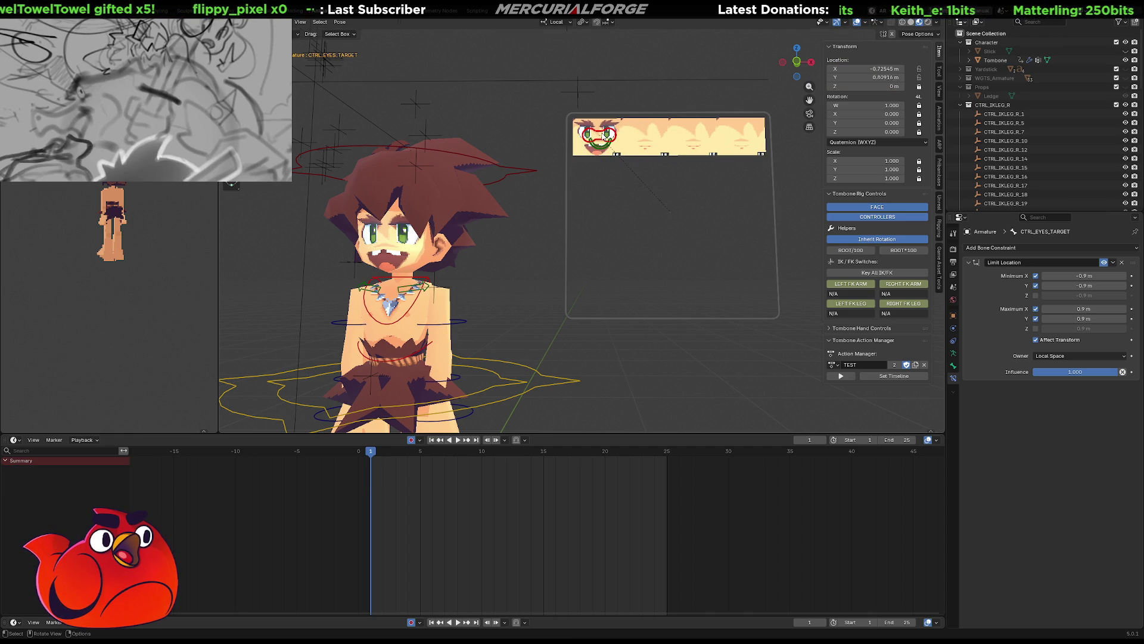
pyautogui.press('g')
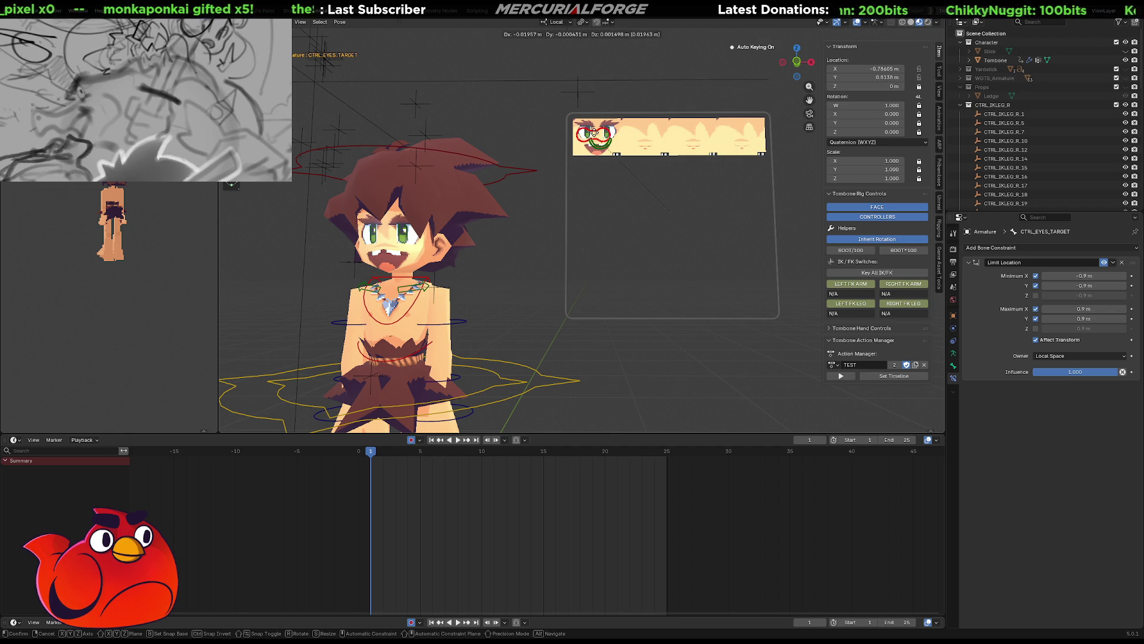
pyautogui.click(593, 310)
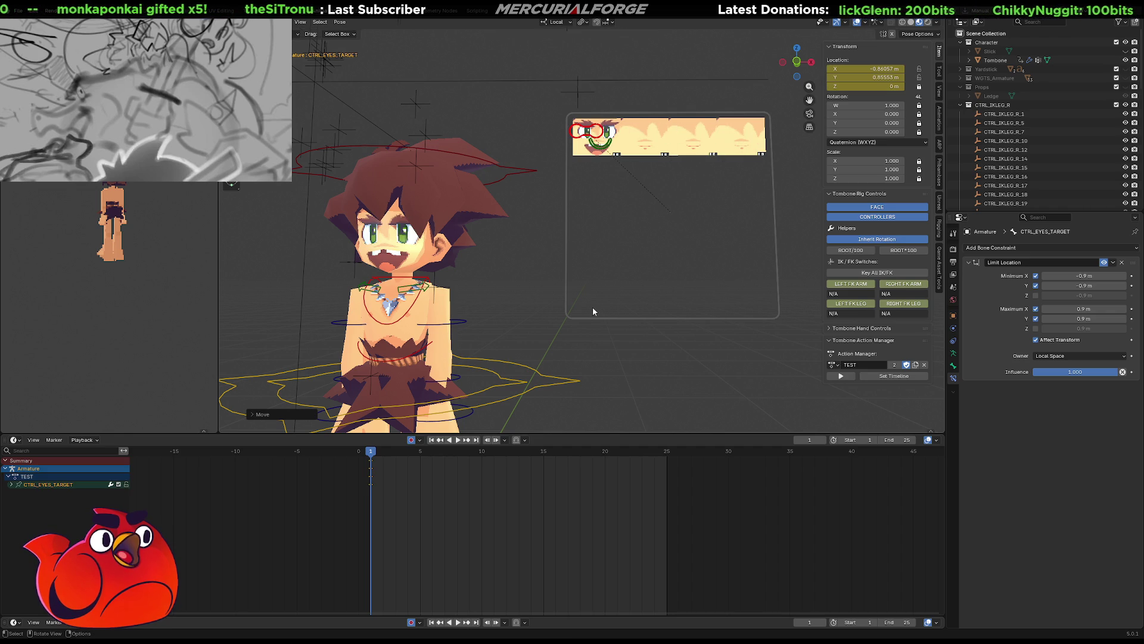
# Rotate, shrink and relocate the CTRL_EXPRESSIONS board beside the head
pyautogui.click(670, 244)
pyautogui.moveTo(670, 243)
pyautogui.mouseDown(button='middle')
pyautogui.moveTo(589, 302)
pyautogui.moveTo(692, 267)
pyautogui.moveTo(693, 205)
pyautogui.mouseUp(button='middle')
pyautogui.moveTo(693, 204)
pyautogui.mouseDown()
pyautogui.moveTo(686, 189)
pyautogui.moveTo(698, 183)
pyautogui.mouseUp()
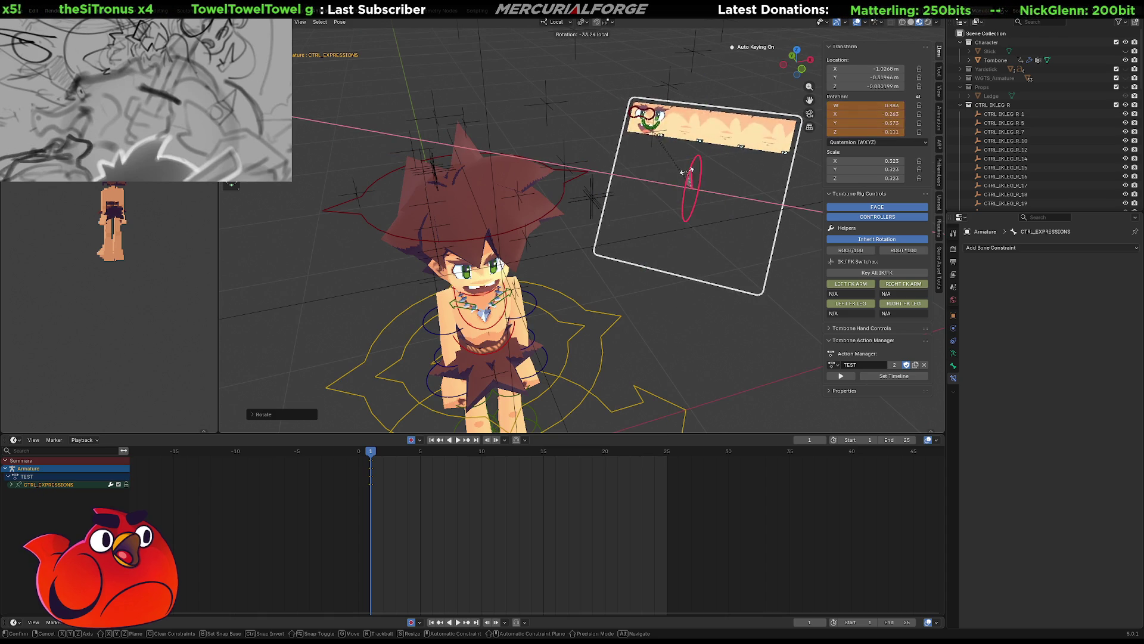
pyautogui.moveTo(698, 183)
pyautogui.mouseDown(button='middle')
pyautogui.moveTo(615, 161)
pyautogui.moveTo(698, 215)
pyautogui.mouseUp(button='middle')
pyautogui.press('s')
pyautogui.press('Escape')
pyautogui.press('g')
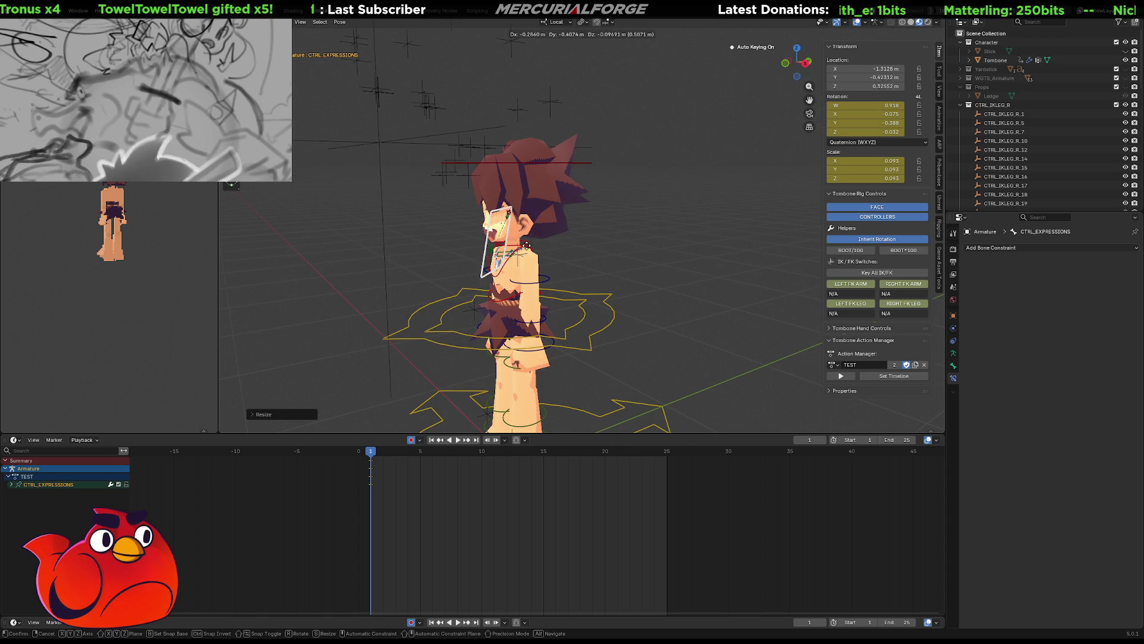
pyautogui.click(500, 242)
pyautogui.moveTo(501, 241); pyautogui.dragTo(472, 256, button='middle')
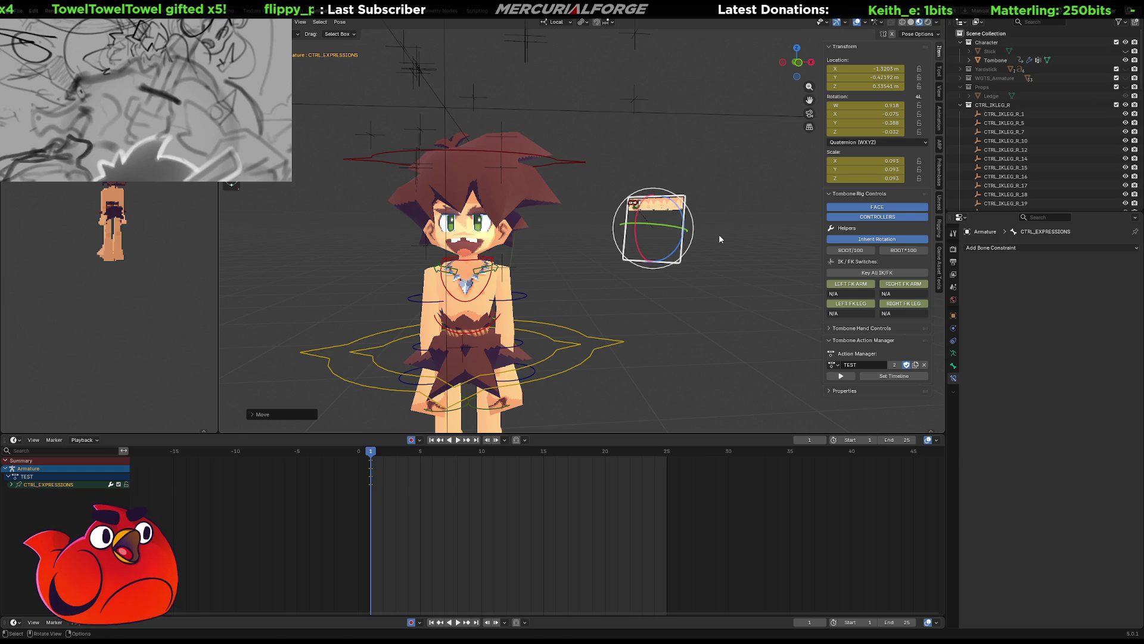
pyautogui.click(535, 255)
pyautogui.scroll(3, 534, 251)
pyautogui.scroll(2, 422, 221)
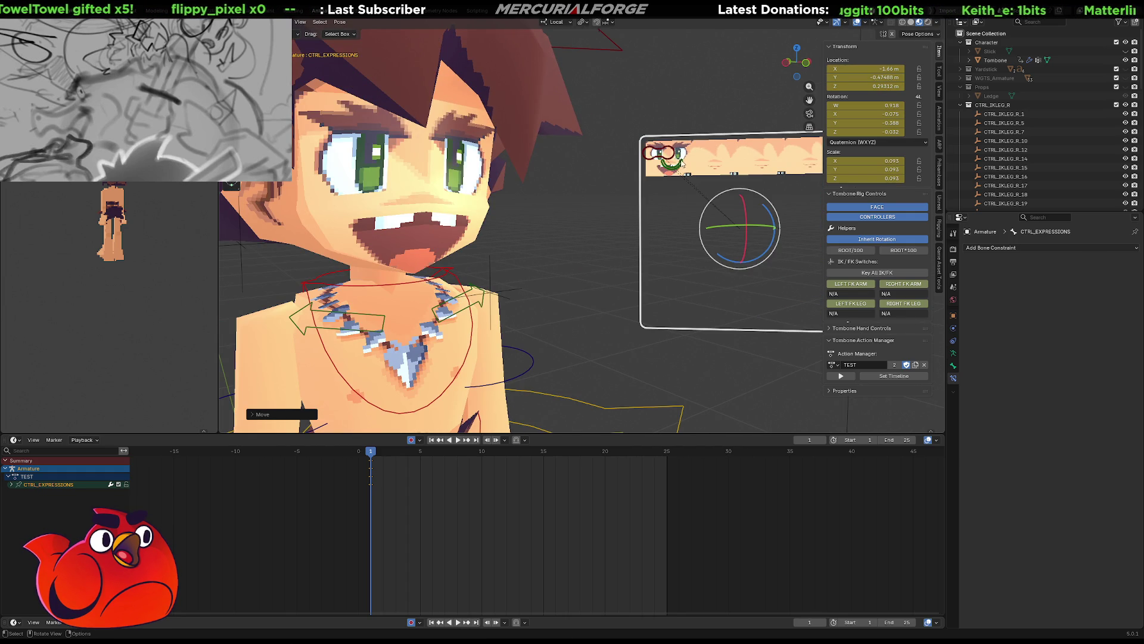
# Shift the mouth target to give an open mouth shape
pyautogui.click(677, 166)
pyautogui.press('g')
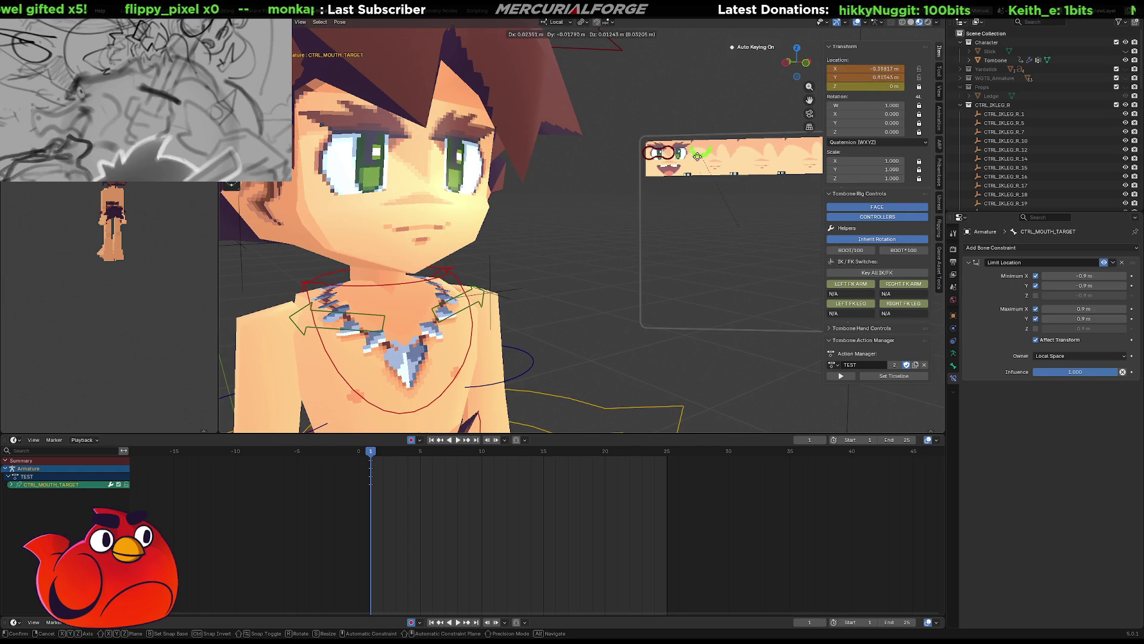
pyautogui.click(654, 216)
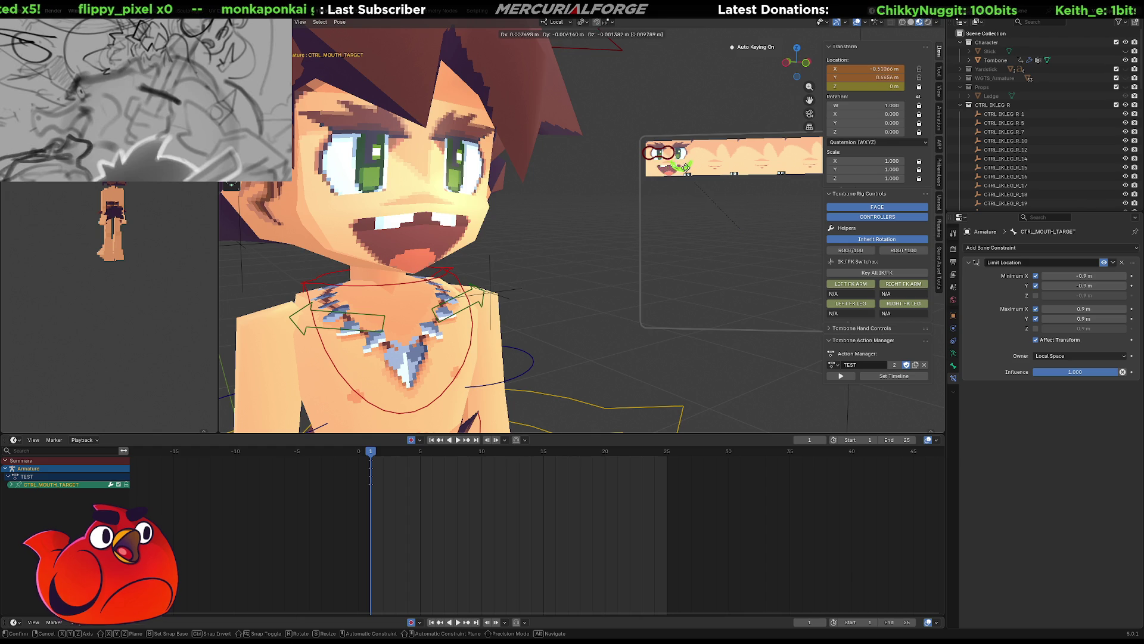
# Reset the expressions board's location, rotation and scale with Alt+G/R/S
pyautogui.click(648, 234)
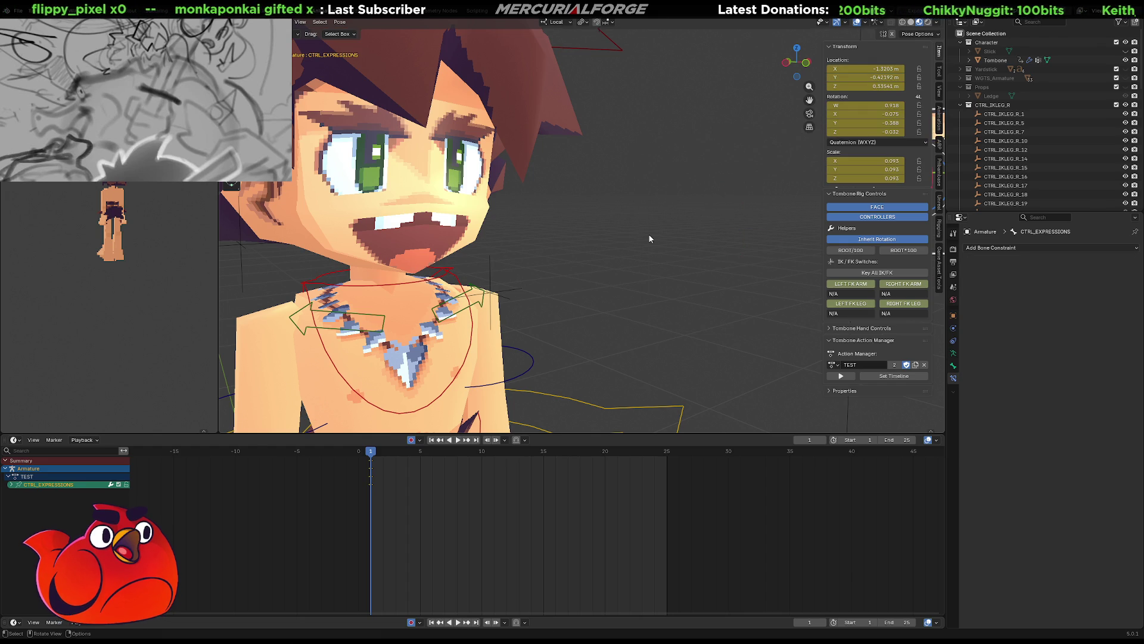
pyautogui.scroll(-5, 648, 234)
pyautogui.scroll(-2, 637, 245)
pyautogui.moveTo(637, 245); pyautogui.dragTo(609, 236, button='middle')
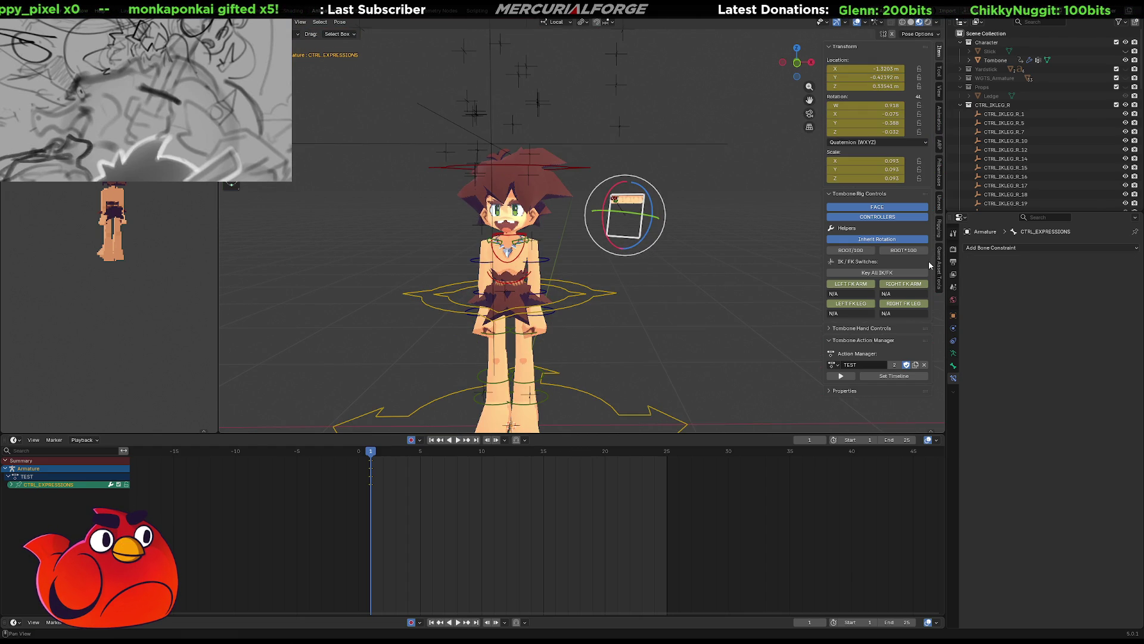
pyautogui.hotkey('alt', 'g')
pyautogui.hotkey('alt', 's')
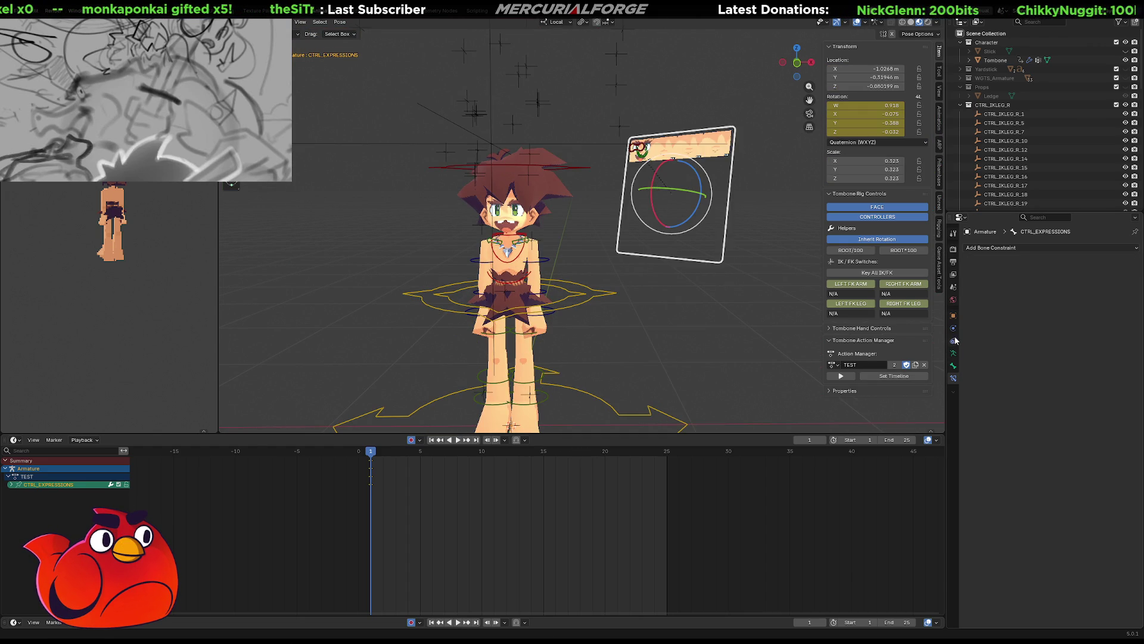
pyautogui.hotkey('alt', 'r')
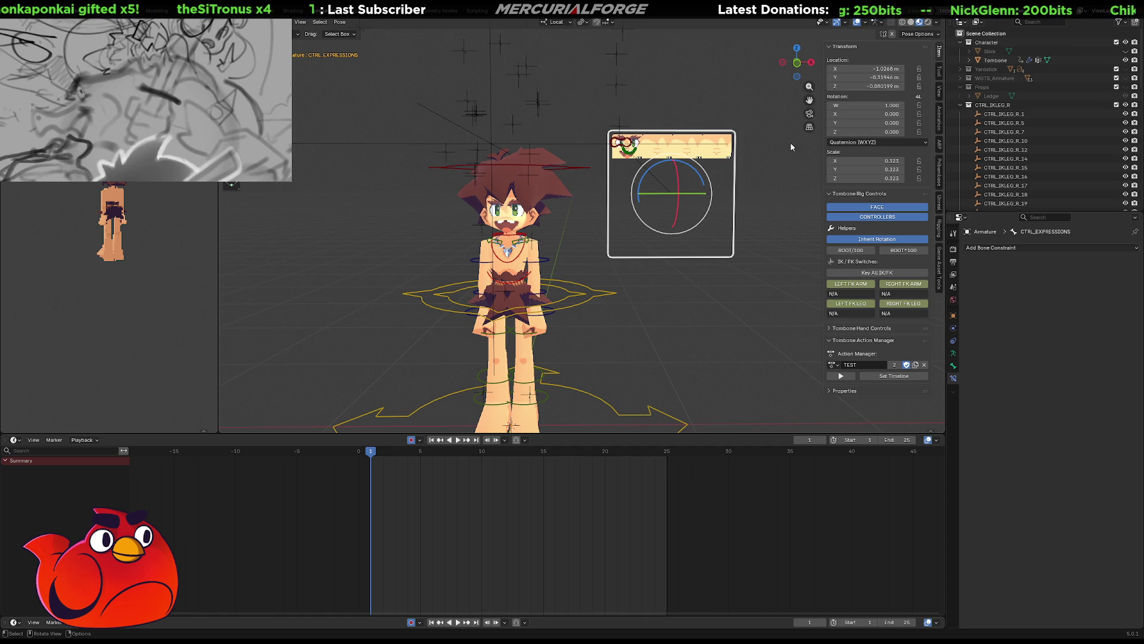
# Key the eye target's position, then clear the control selection
pyautogui.click(769, 150)
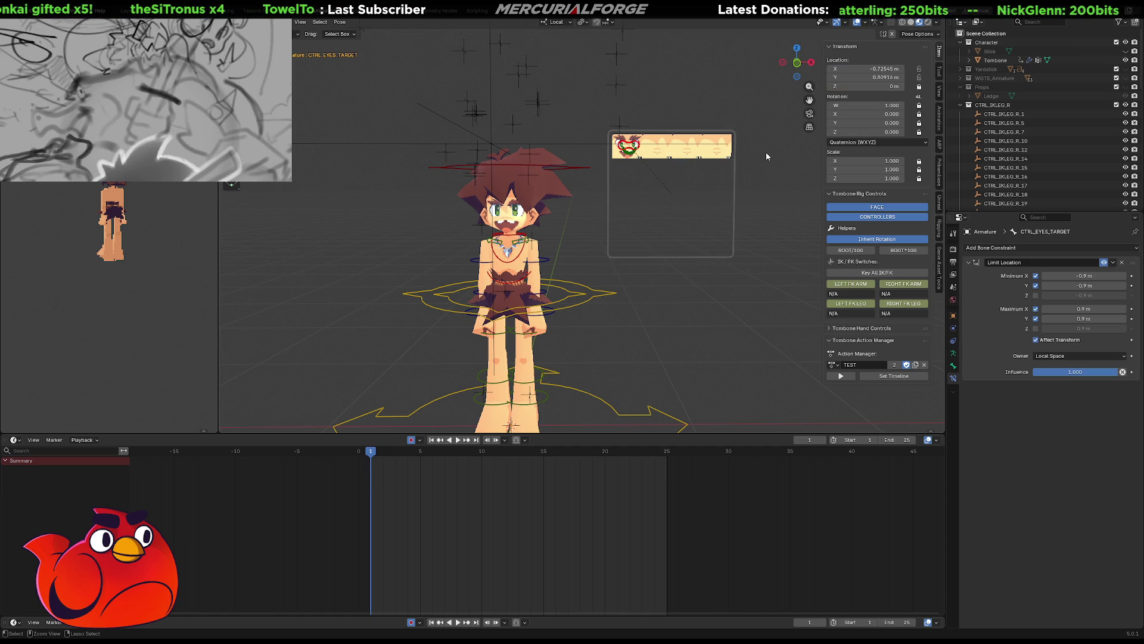
pyautogui.press('i')
pyautogui.click(724, 154)
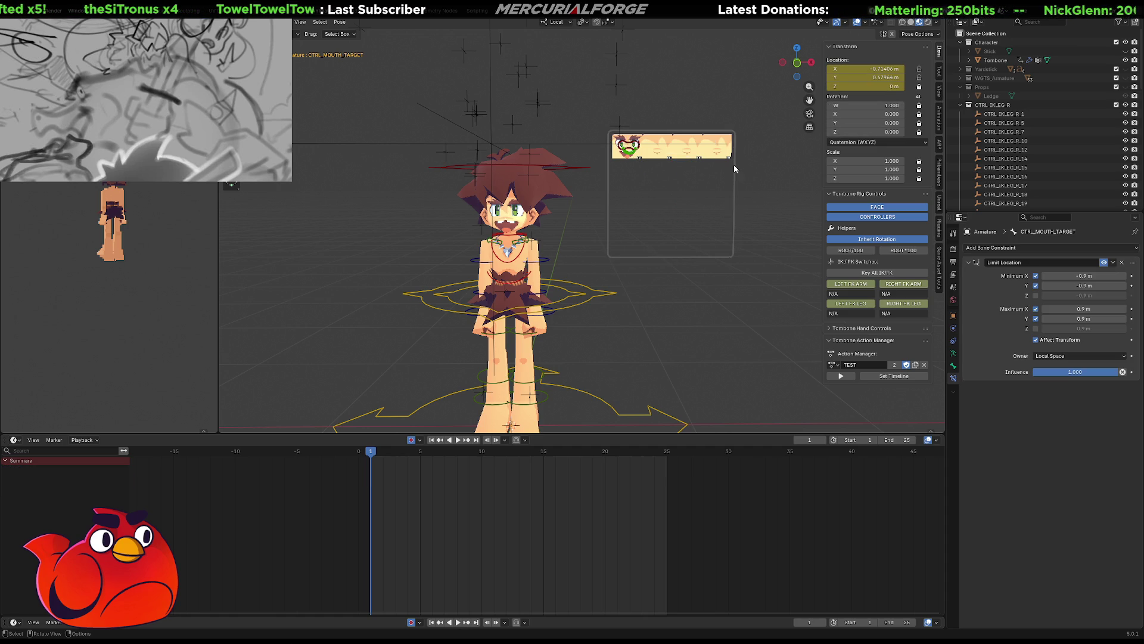
pyautogui.click(734, 165)
pyautogui.moveTo(734, 165)
pyautogui.mouseDown(button='middle')
pyautogui.moveTo(654, 183)
pyautogui.moveTo(591, 231)
pyautogui.moveTo(771, 266)
pyautogui.moveTo(616, 274)
pyautogui.moveTo(664, 186)
pyautogui.mouseUp(button='middle')
pyautogui.click(591, 231)
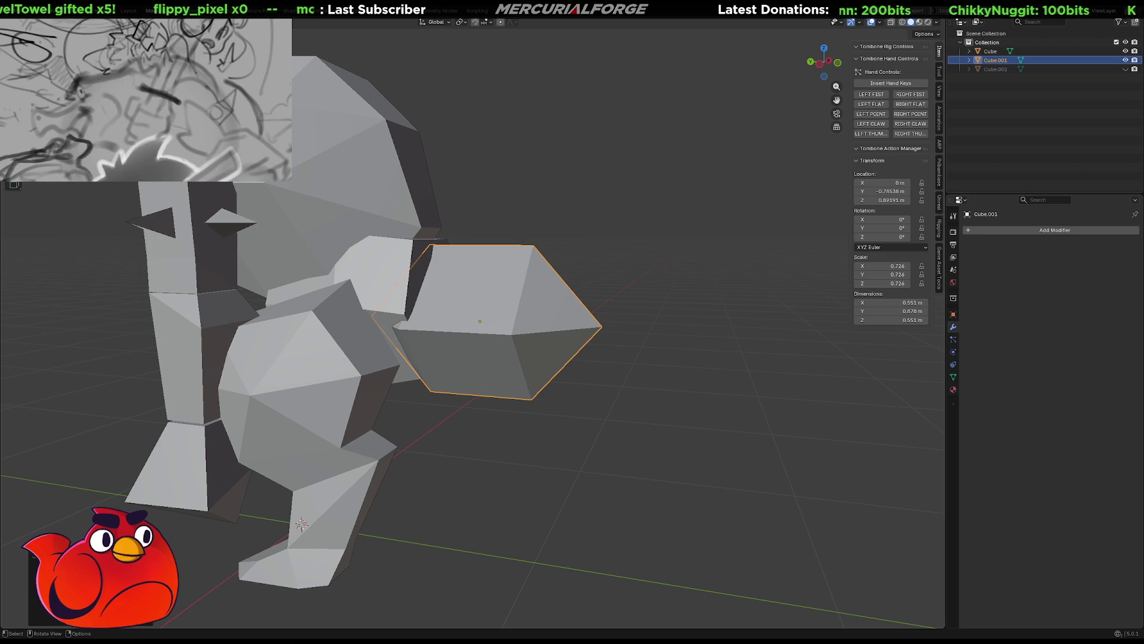
# Orbit around the low-poly dinosaur model in the reopened file
pyautogui.moveTo(464, 375)
pyautogui.mouseDown(button='middle')
pyautogui.moveTo(502, 373)
pyautogui.moveTo(484, 360)
pyautogui.moveTo(516, 367)
pyautogui.moveTo(492, 370)
pyautogui.mouseUp(button='middle')
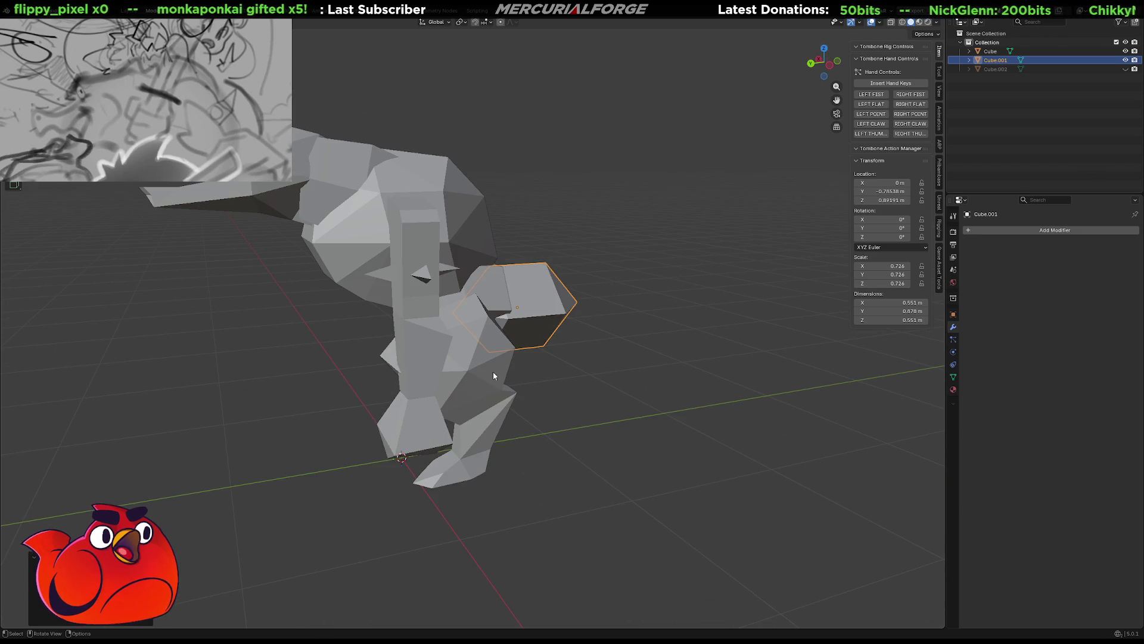
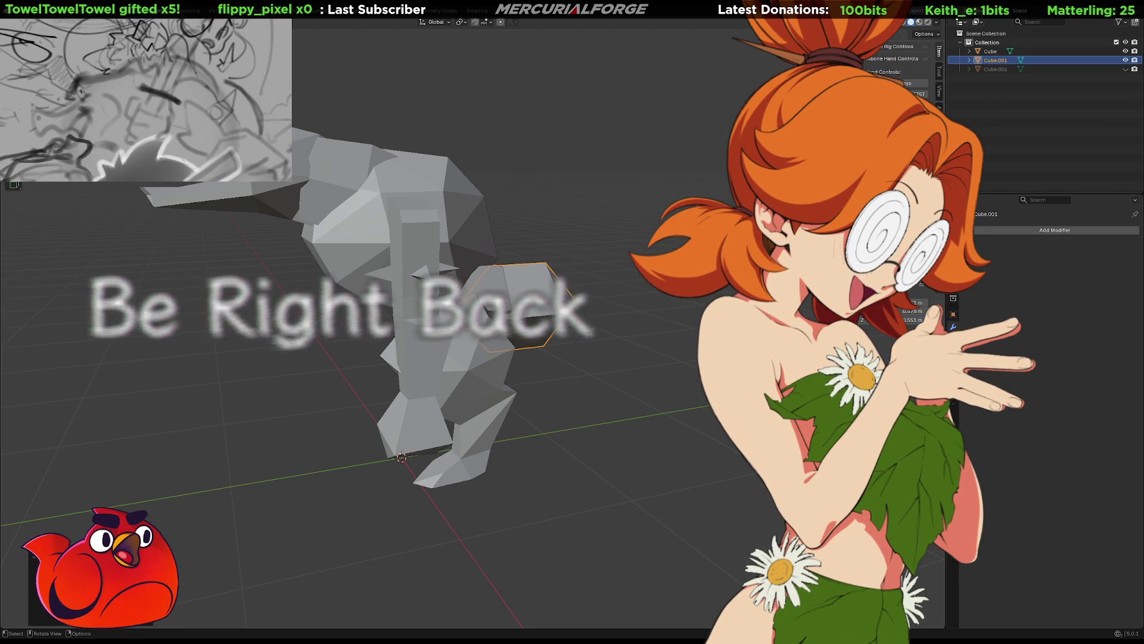
# Move the arm piece (Cube.001) vertically along Z to a new position
pyautogui.moveTo(661, 376)
pyautogui.mouseDown(button='middle')
pyautogui.moveTo(693, 369)
pyautogui.moveTo(667, 360)
pyautogui.mouseUp(button='middle')
pyautogui.scroll(3, 692, 369)
pyautogui.press('g')
pyautogui.press('z')
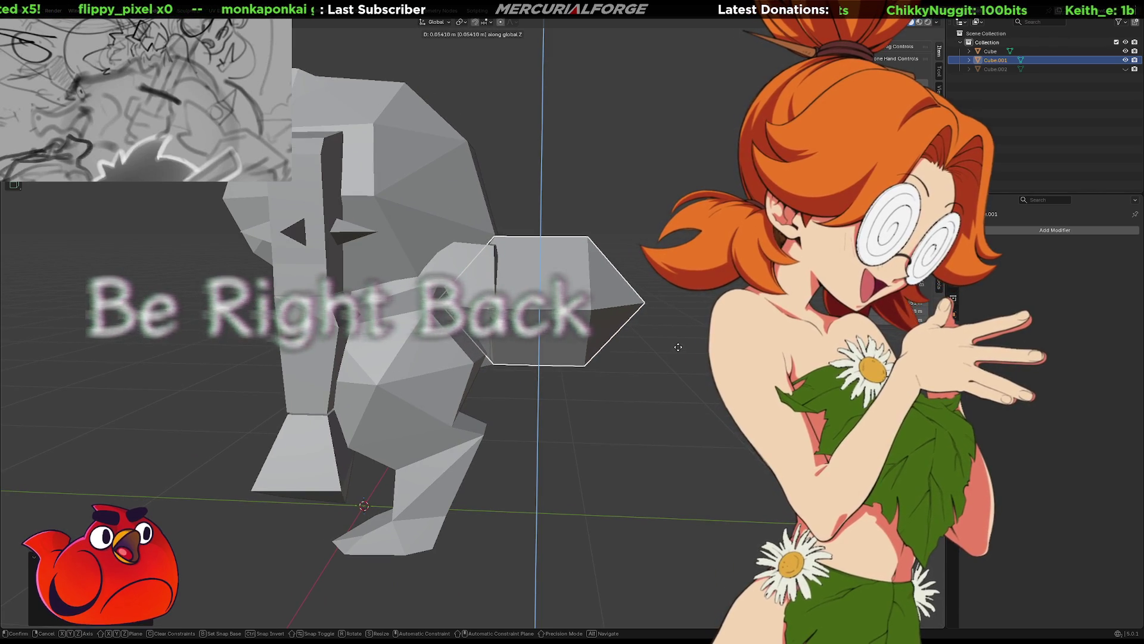
pyautogui.click(710, 357)
# Scale the arm piece down slightly and enter vertex editing on it
pyautogui.press('s')
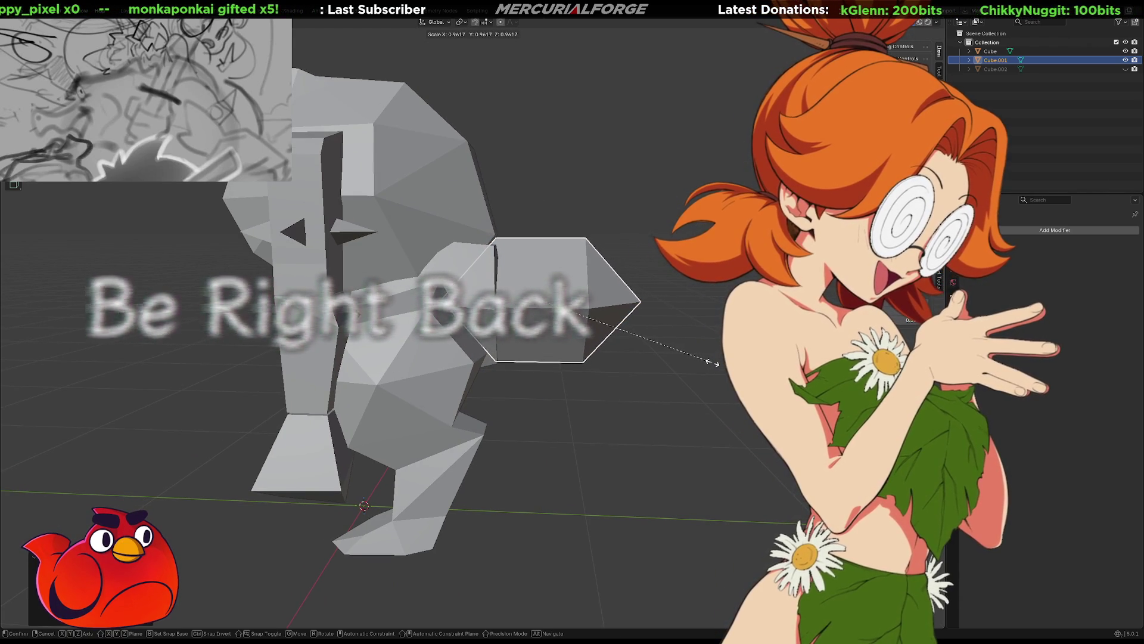
pyautogui.click(712, 361)
pyautogui.moveTo(712, 361)
pyautogui.mouseDown(button='middle')
pyautogui.moveTo(494, 369)
pyautogui.moveTo(678, 381)
pyautogui.moveTo(703, 359)
pyautogui.moveTo(742, 358)
pyautogui.moveTo(593, 362)
pyautogui.mouseUp(button='middle')
pyautogui.press('Tab')
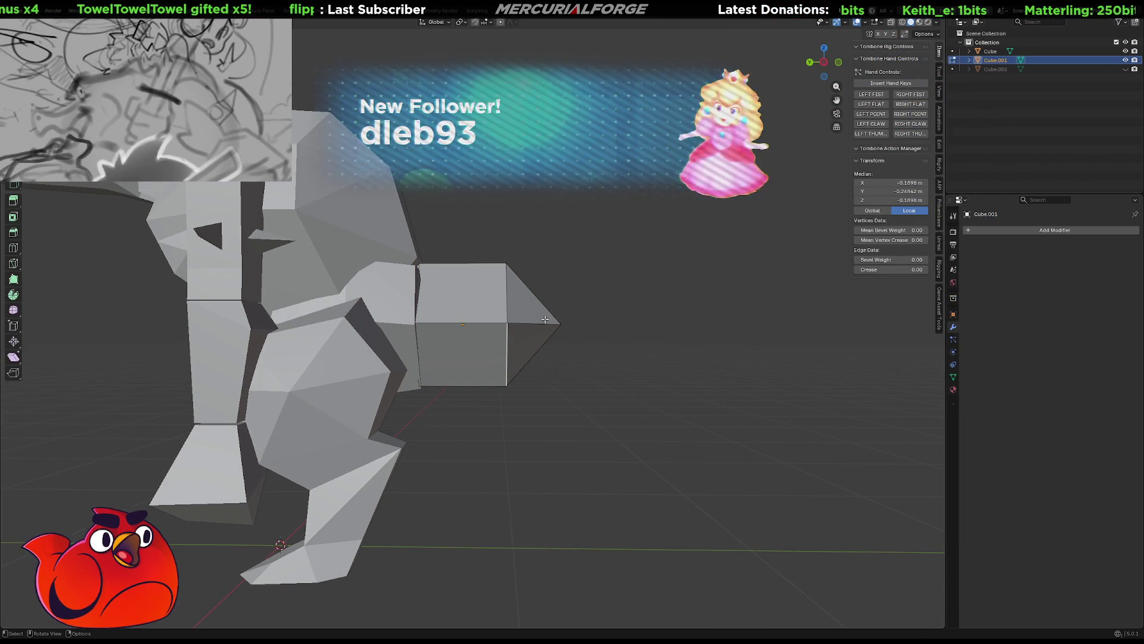
# Slide the arm piece's tip vertex inward along Y so the piece is shorter and blunter
pyautogui.click(544, 319)
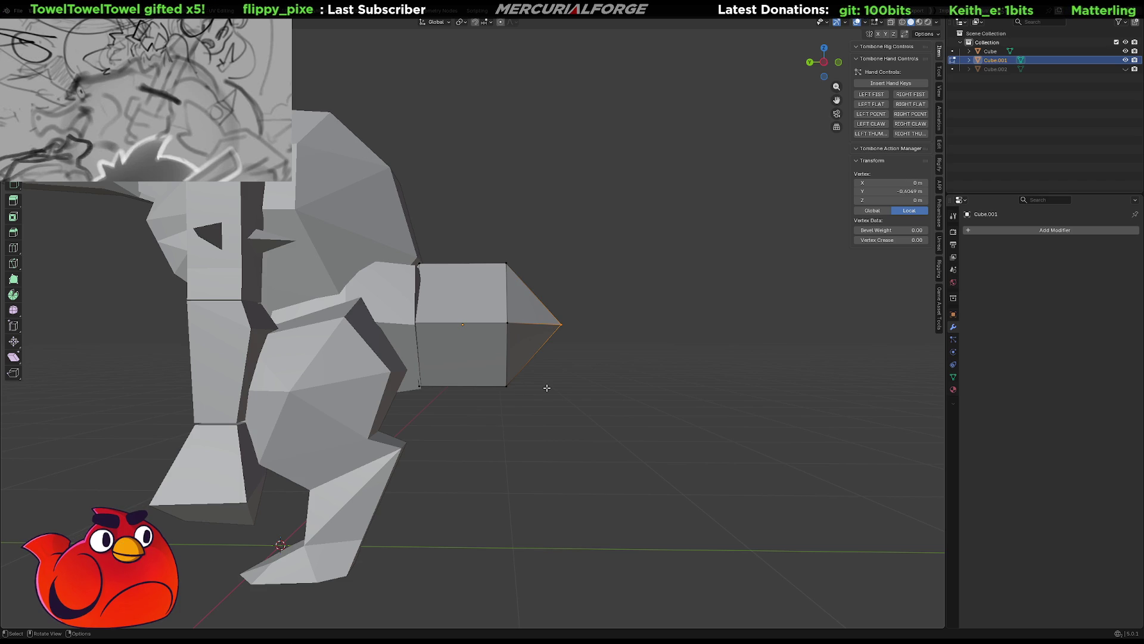
pyautogui.press('g')
pyautogui.press('z')
pyautogui.press('y')
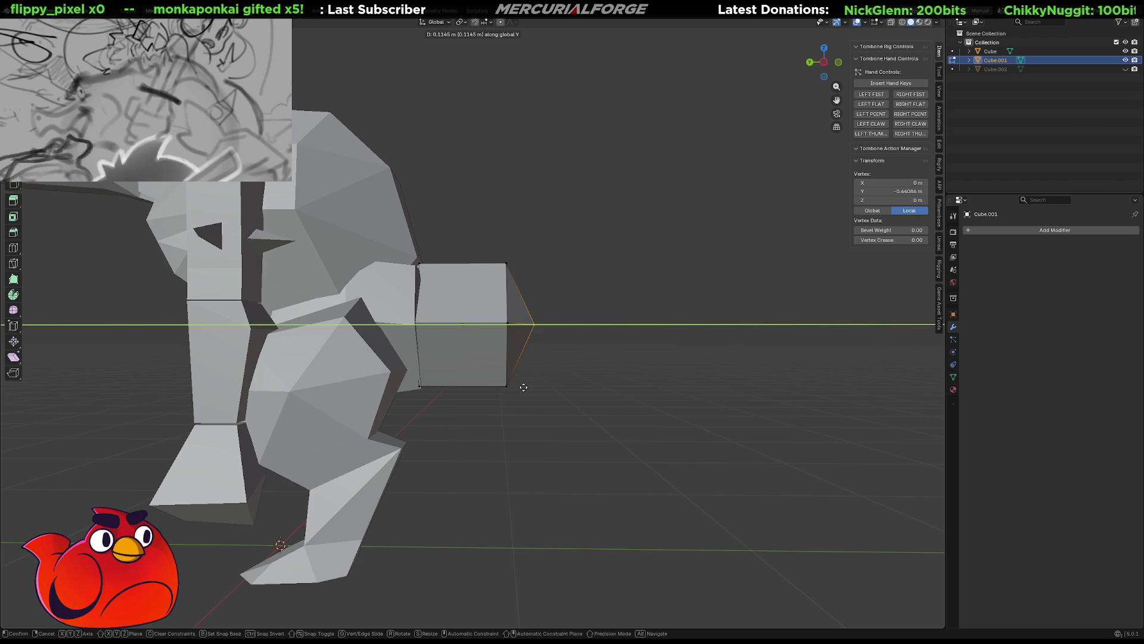
pyautogui.click(524, 387)
pyautogui.click(527, 360)
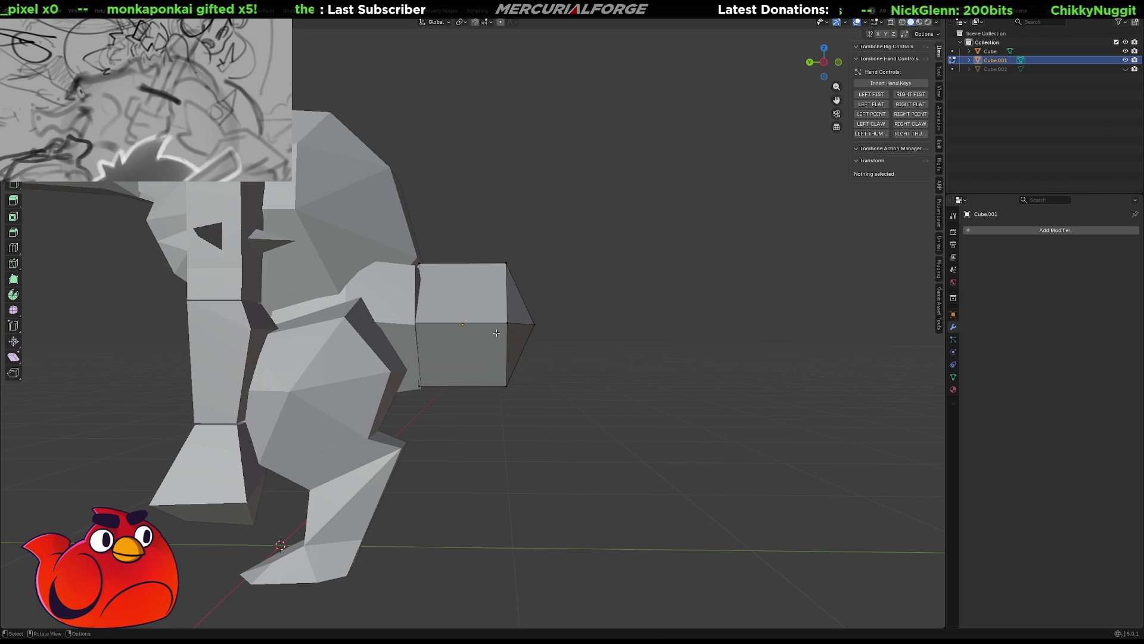
# Select all geometry, dismiss the snap and viewpoint pie menus unused, deselect and return to Object Mode
pyautogui.press('a')
pyautogui.hotkey('shift', 's')
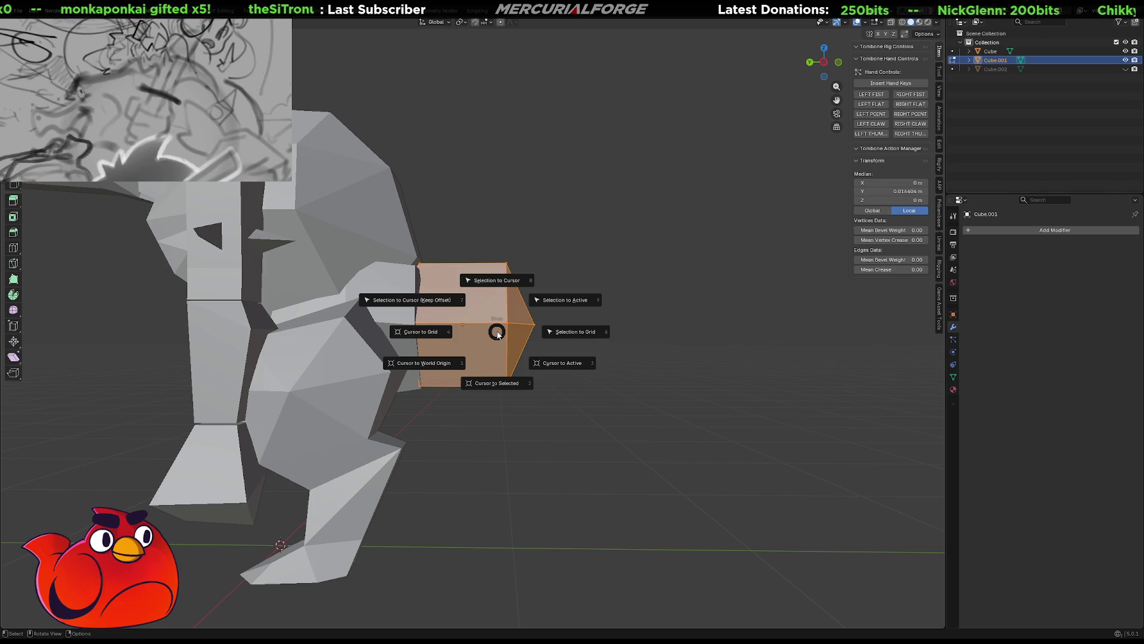
pyautogui.press('Escape')
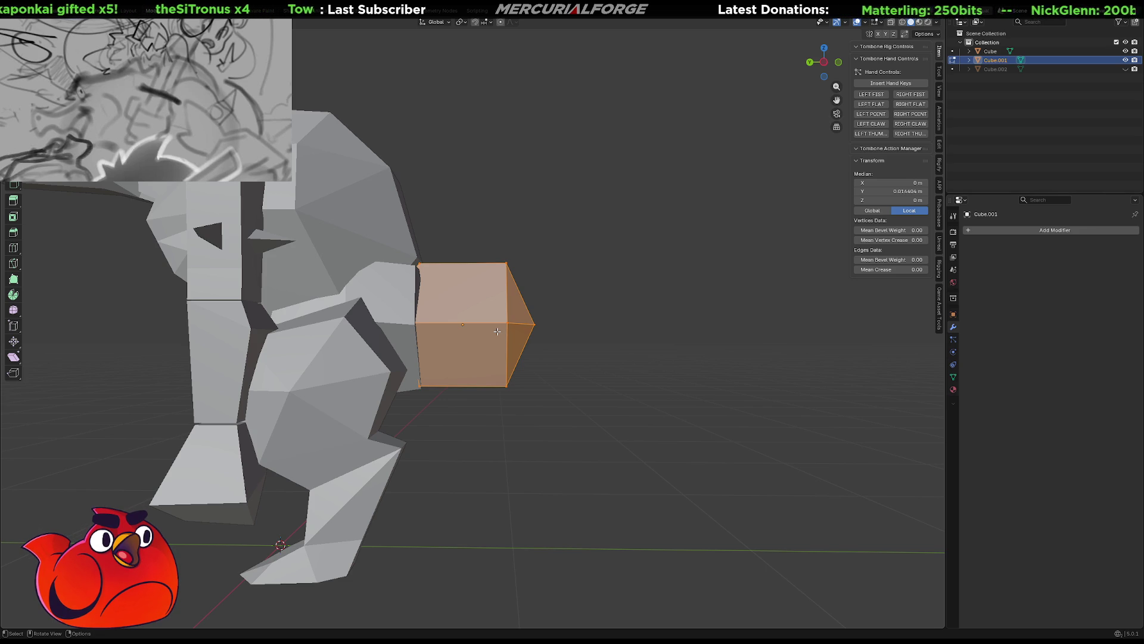
pyautogui.press('`')
pyautogui.press('Escape')
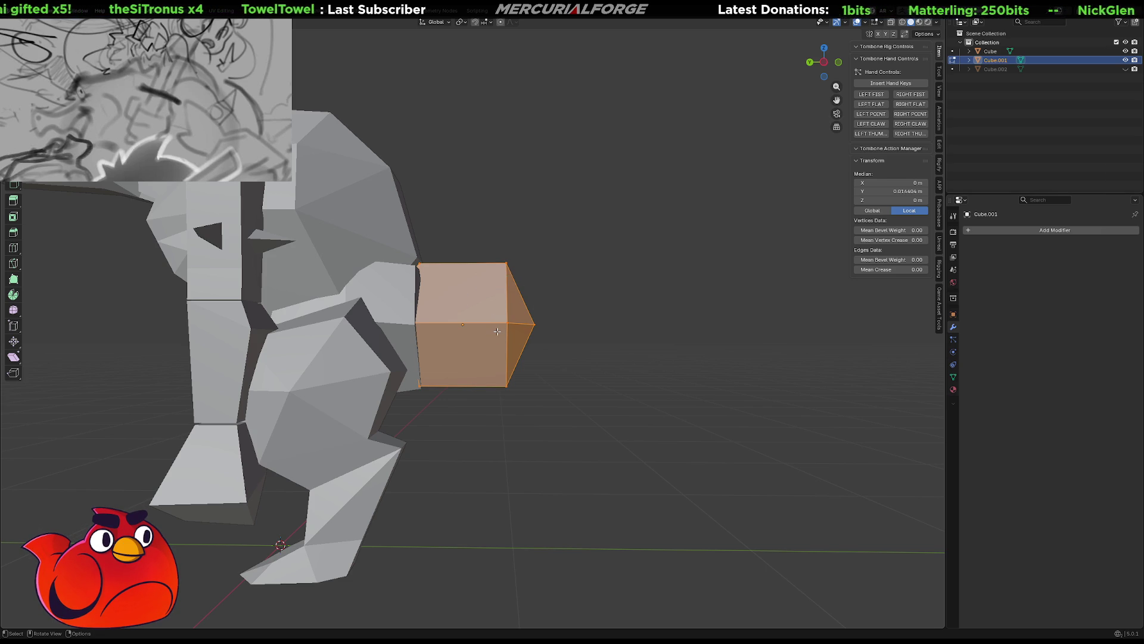
pyautogui.hotkey('alt', 'a')
pyautogui.press('Tab')
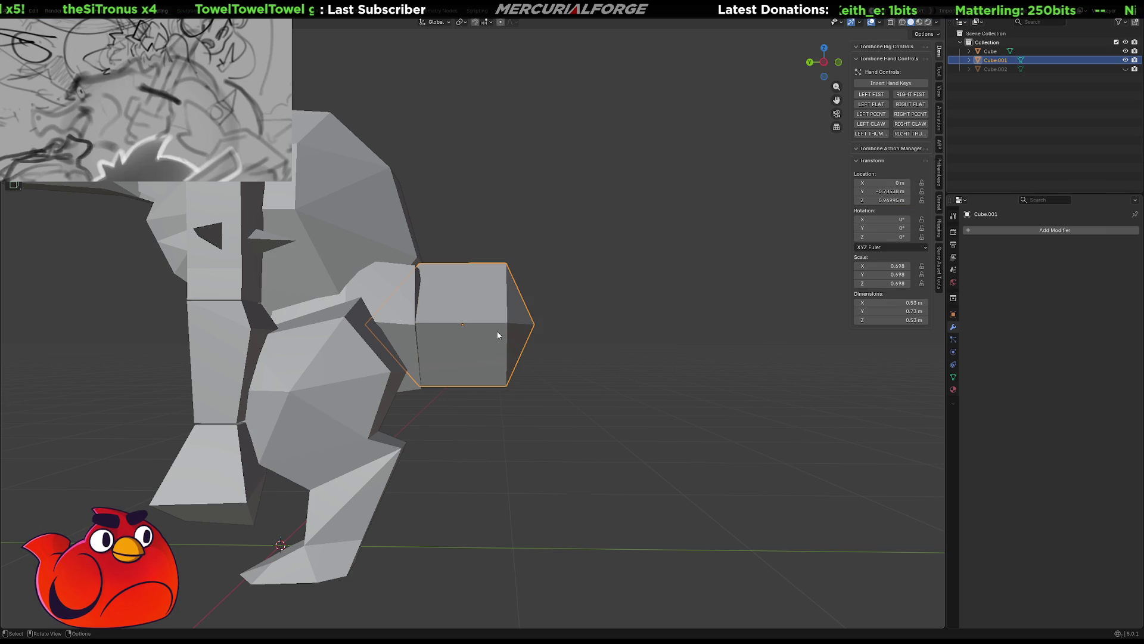
# Duplicate the arm piece along Y, then cancel and undo the unwanted copy
pyautogui.hotkey('shift', 'd')
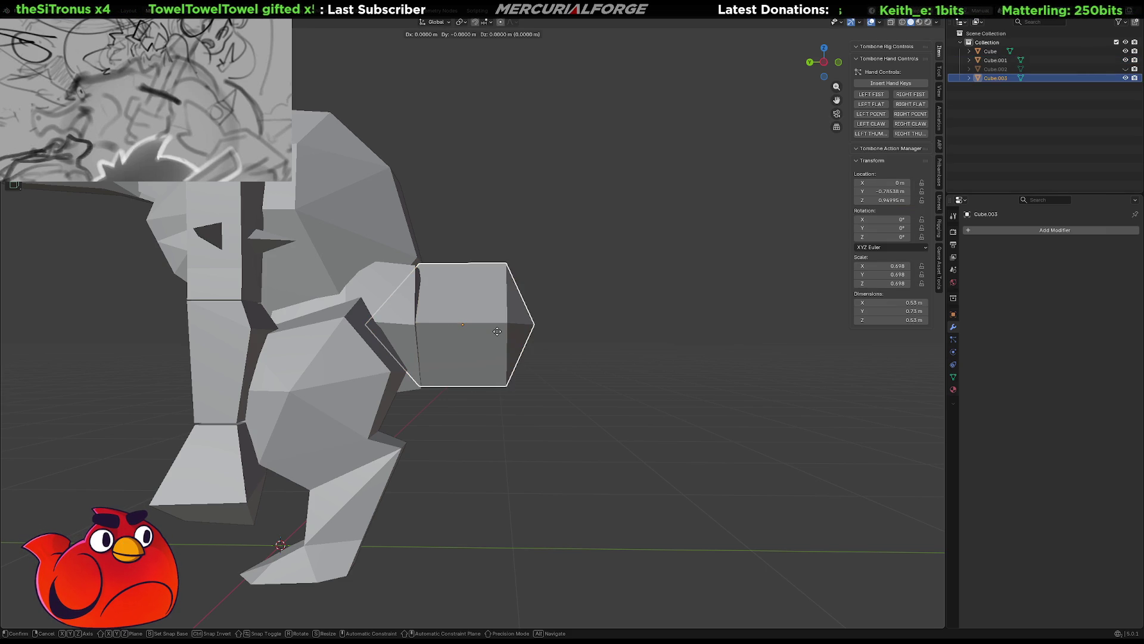
pyautogui.press('y')
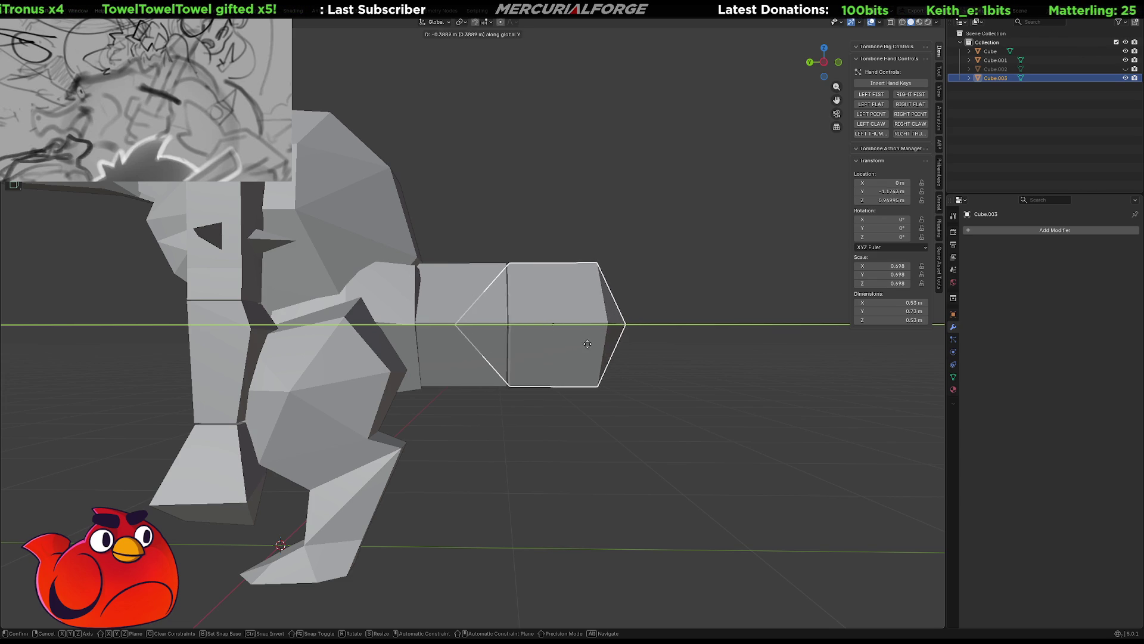
pyautogui.rightClick(585, 343)
pyautogui.hotkey('ctrl', 'z')
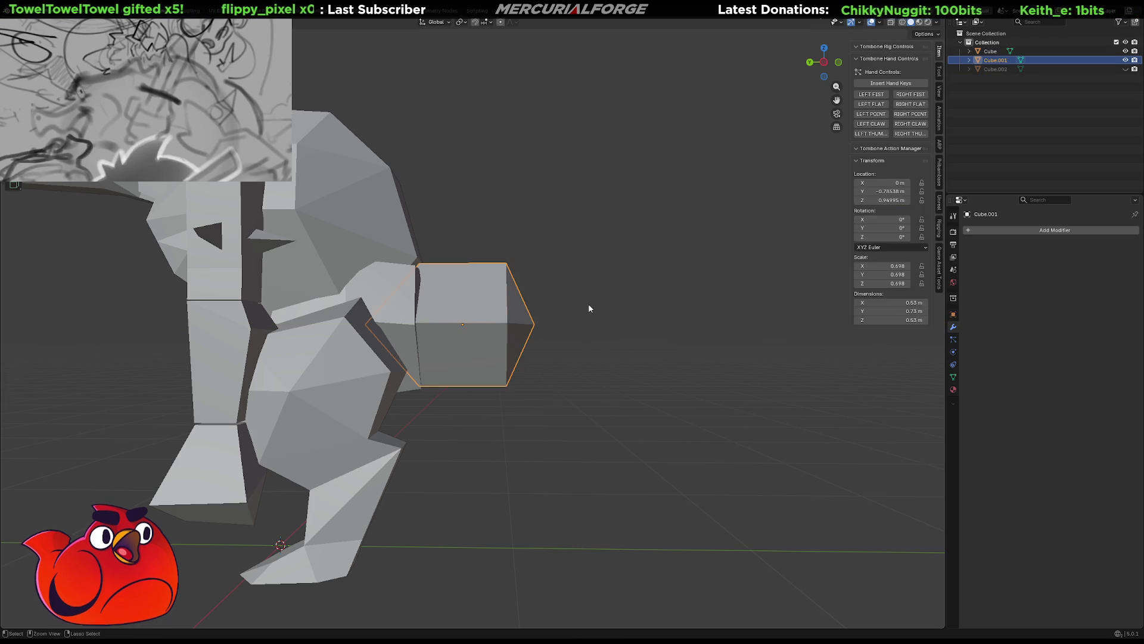
# Edit the arm piece in X-ray view with its tip-end vertices box-selected
pyautogui.press('Tab')
pyautogui.hotkey('alt', 'z')
pyautogui.moveTo(575, 208); pyautogui.dragTo(486, 460)
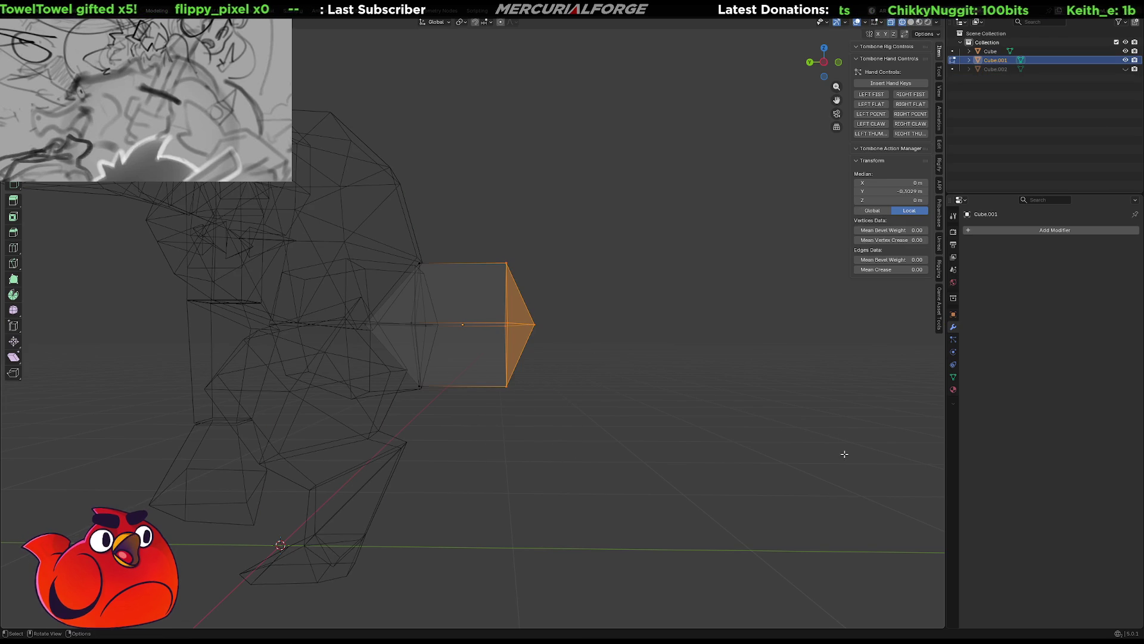
# Scale the tip-end vertices down to taper the arm piece, then return to solid shading
pyautogui.press('s')
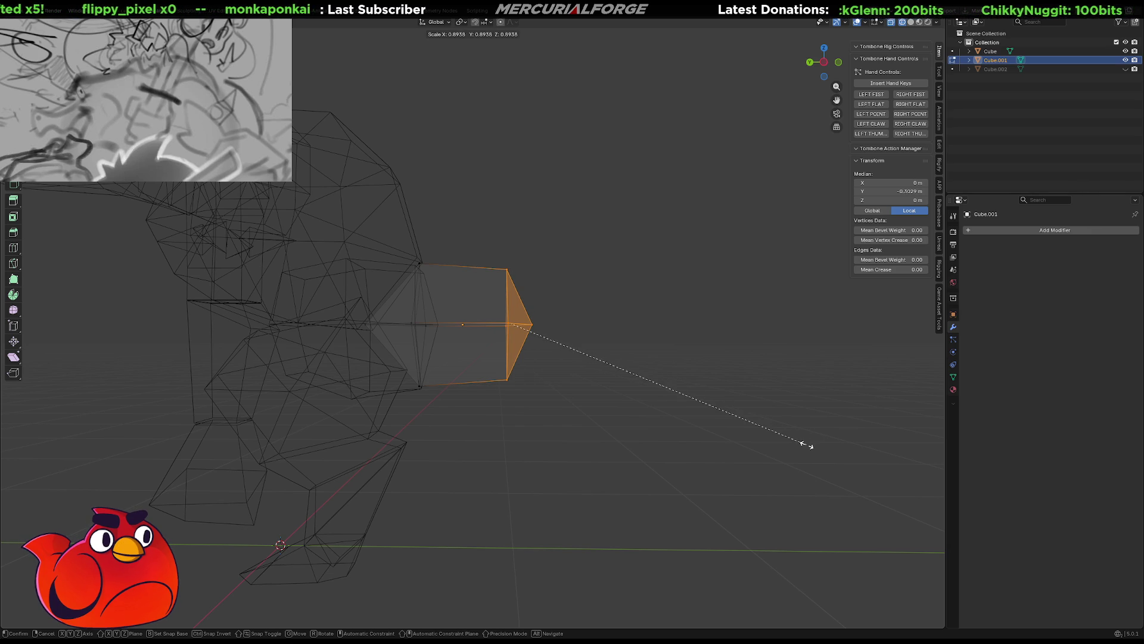
pyautogui.click(807, 444)
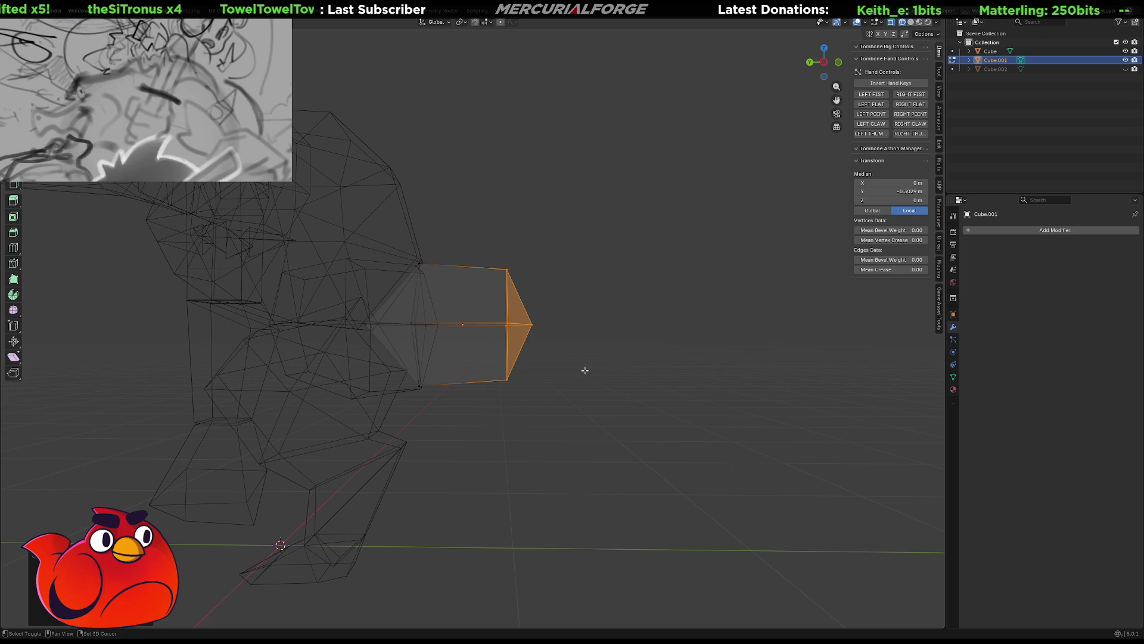
pyautogui.moveTo(584, 370); pyautogui.dragTo(620, 385, button='middle')
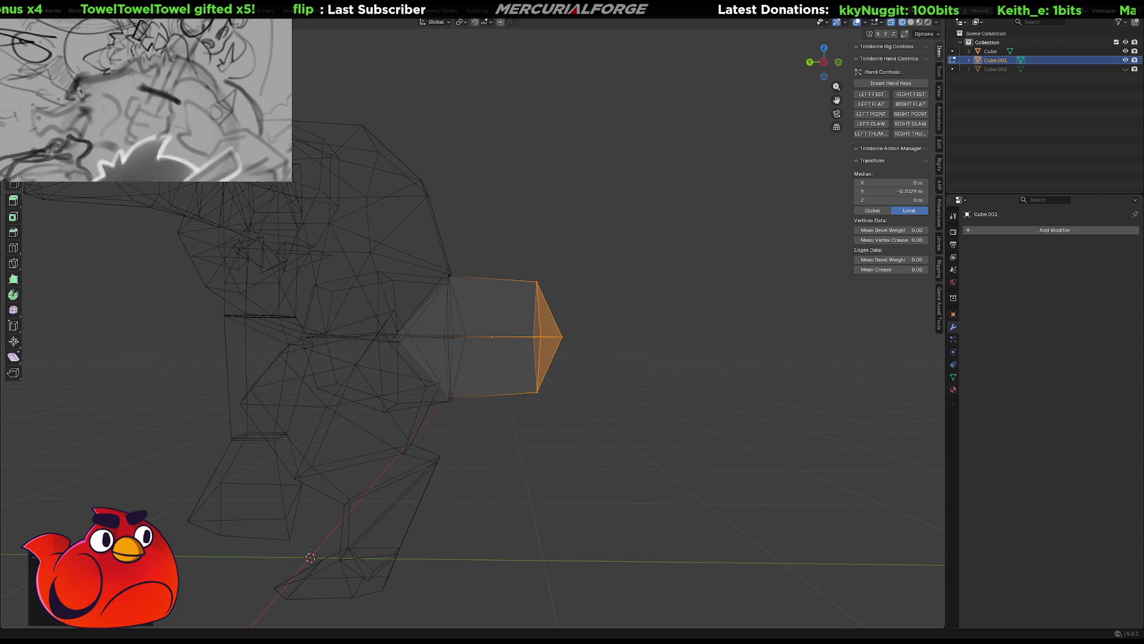
pyautogui.hotkey('shift', 'z')
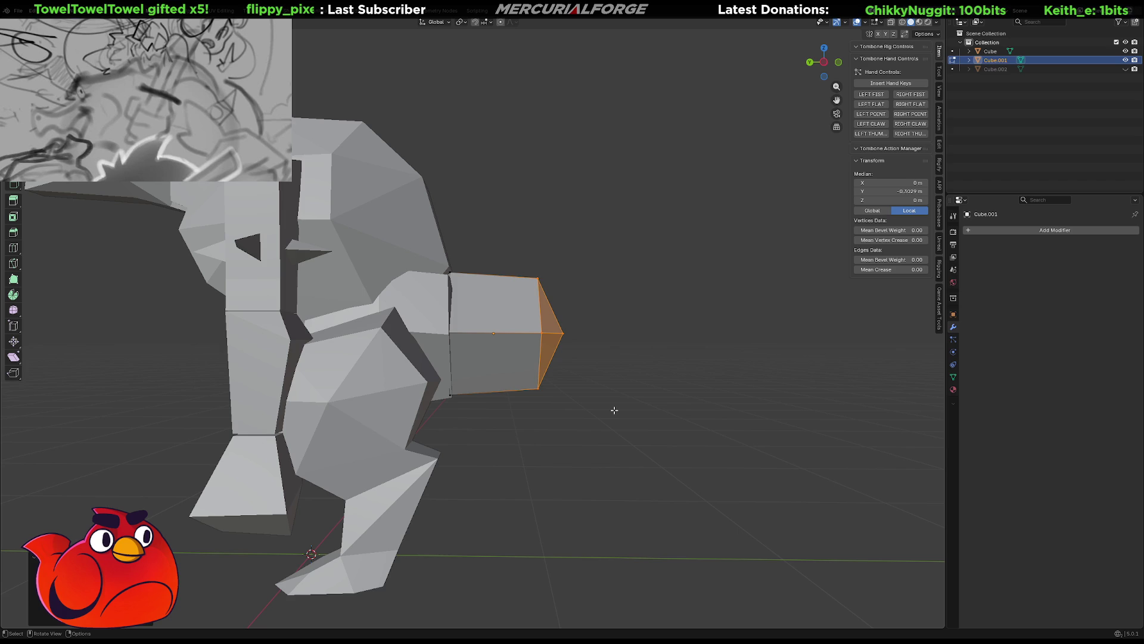
# In Object Mode, duplicate the tapered arm piece and place the copy further out along Y
pyautogui.press('Tab')
pyautogui.click(614, 410)
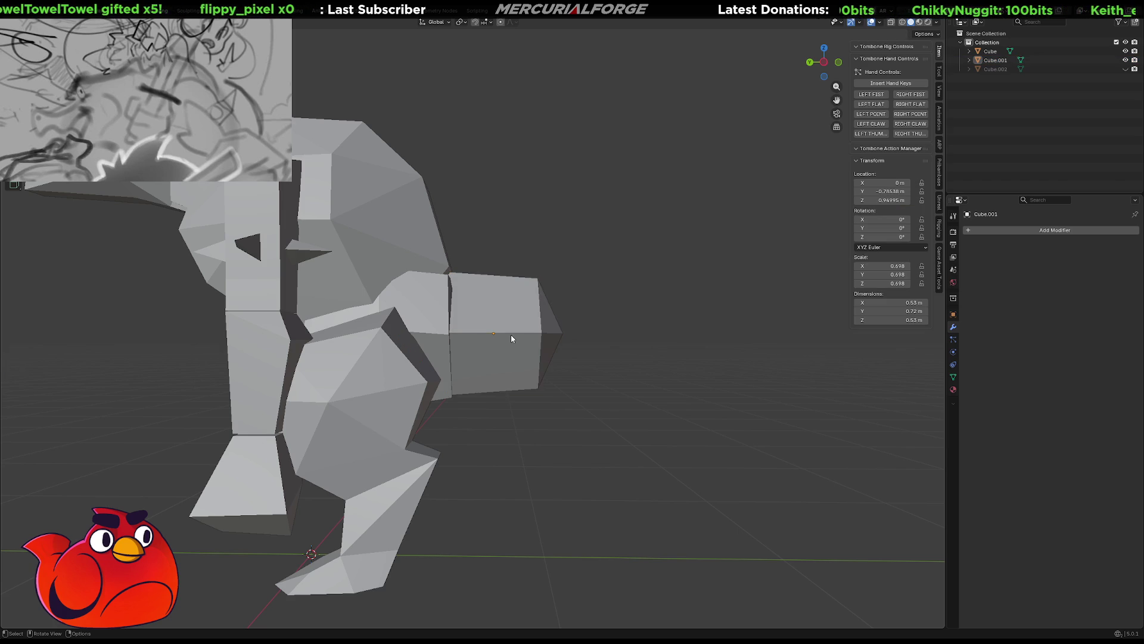
pyautogui.click(510, 335)
pyautogui.hotkey('shift', 'd')
pyautogui.press('y')
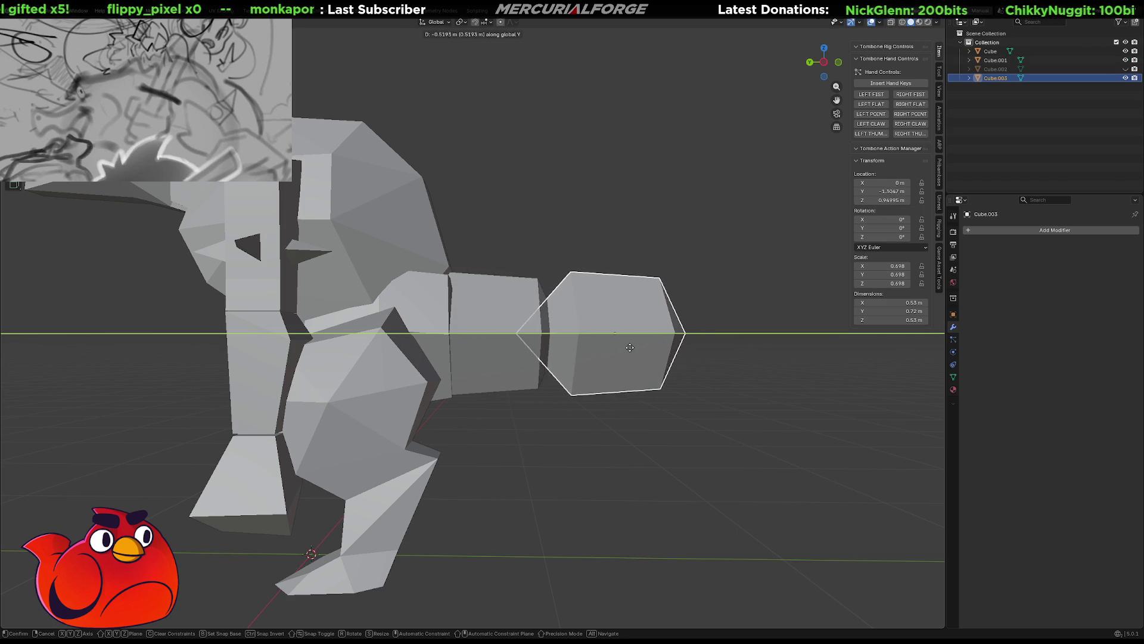
pyautogui.click(600, 350)
# Shrink the copy and nudge it along Y until it sits snug against the first piece
pyautogui.press('s')
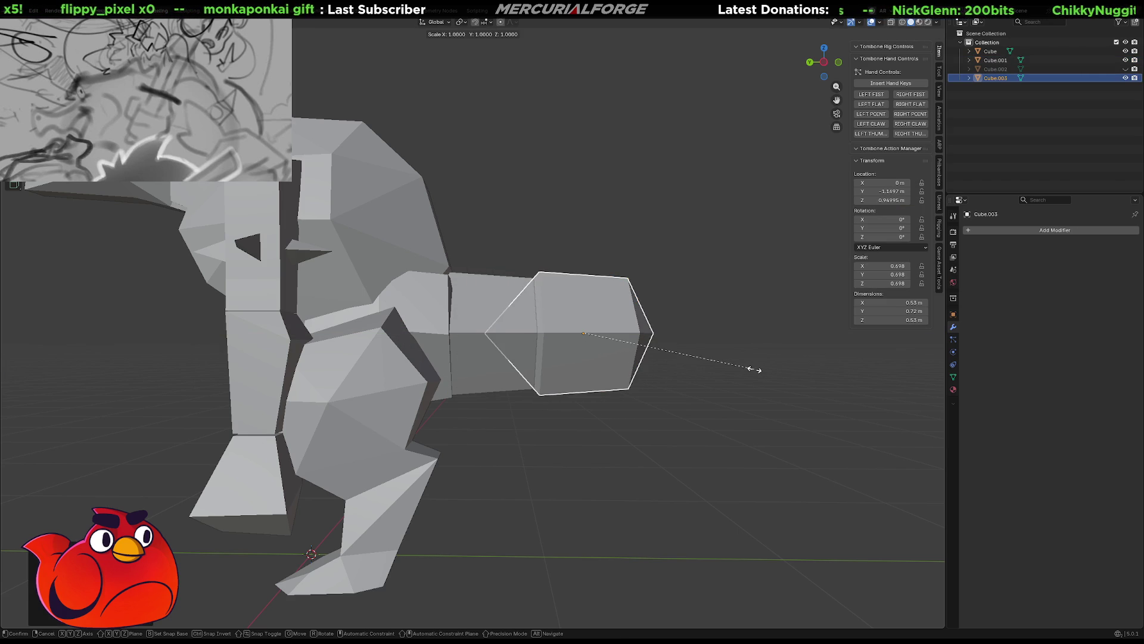
pyautogui.click(733, 374)
pyautogui.press('g')
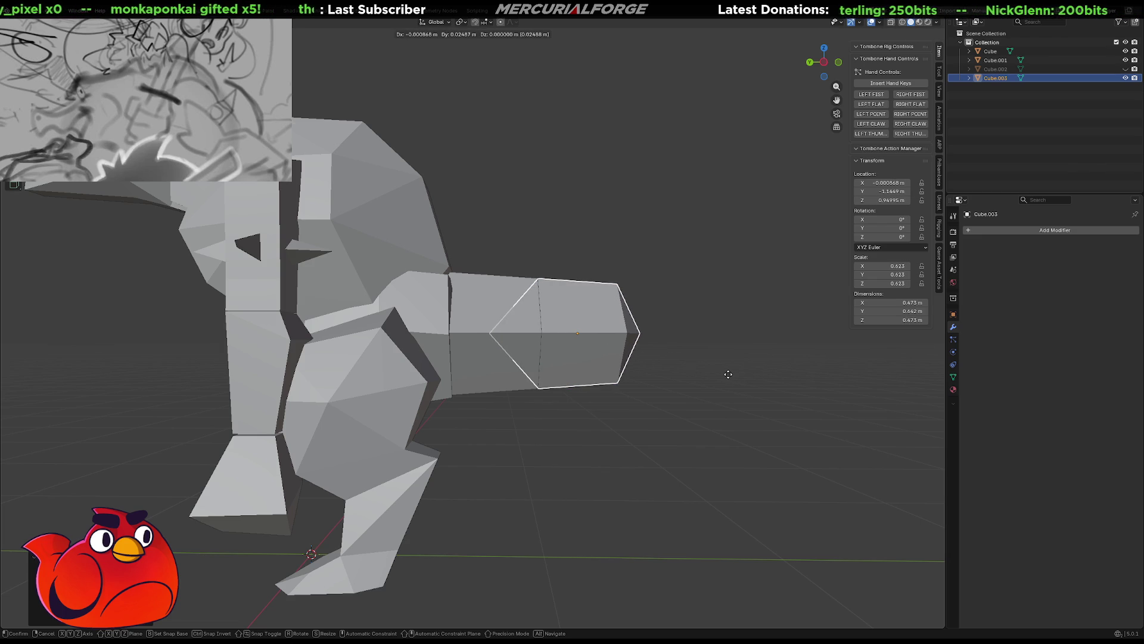
pyautogui.click(728, 374)
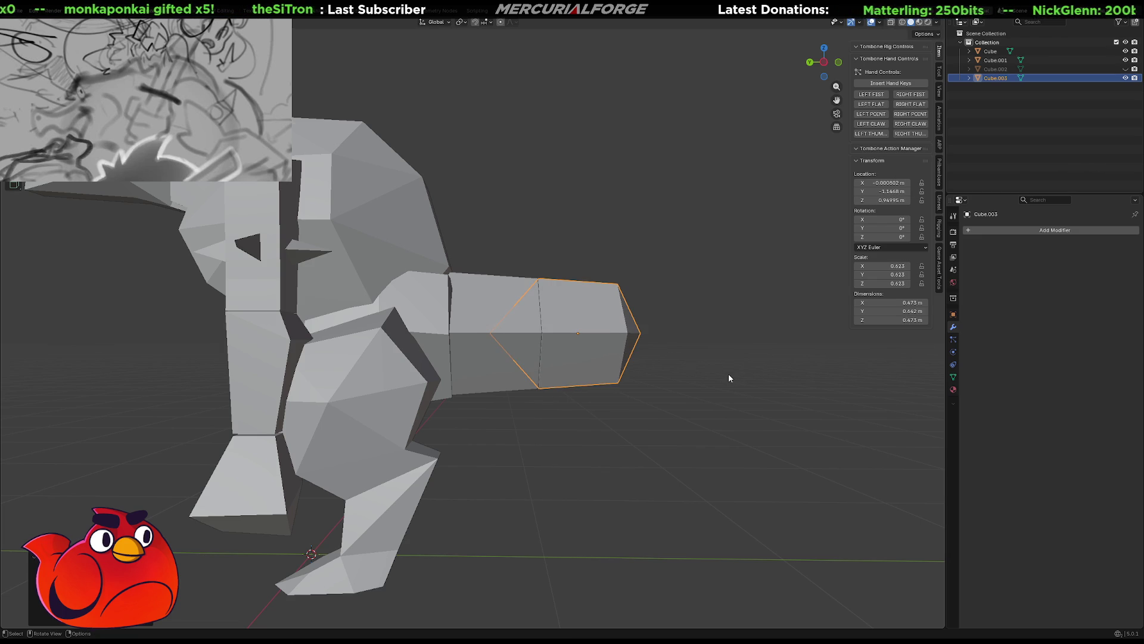
pyautogui.press('g')
pyautogui.press('y')
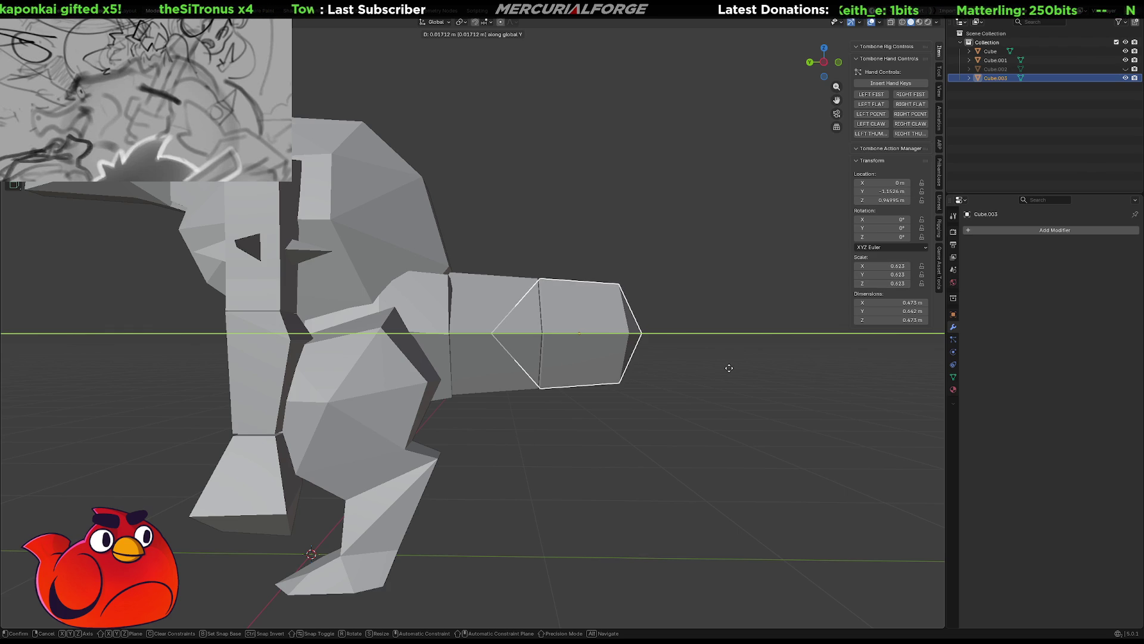
pyautogui.click(733, 371)
pyautogui.moveTo(747, 383)
pyautogui.mouseDown(button='middle')
pyautogui.moveTo(575, 383)
pyautogui.moveTo(750, 390)
pyautogui.moveTo(733, 391)
pyautogui.moveTo(740, 338)
pyautogui.mouseUp(button='middle')
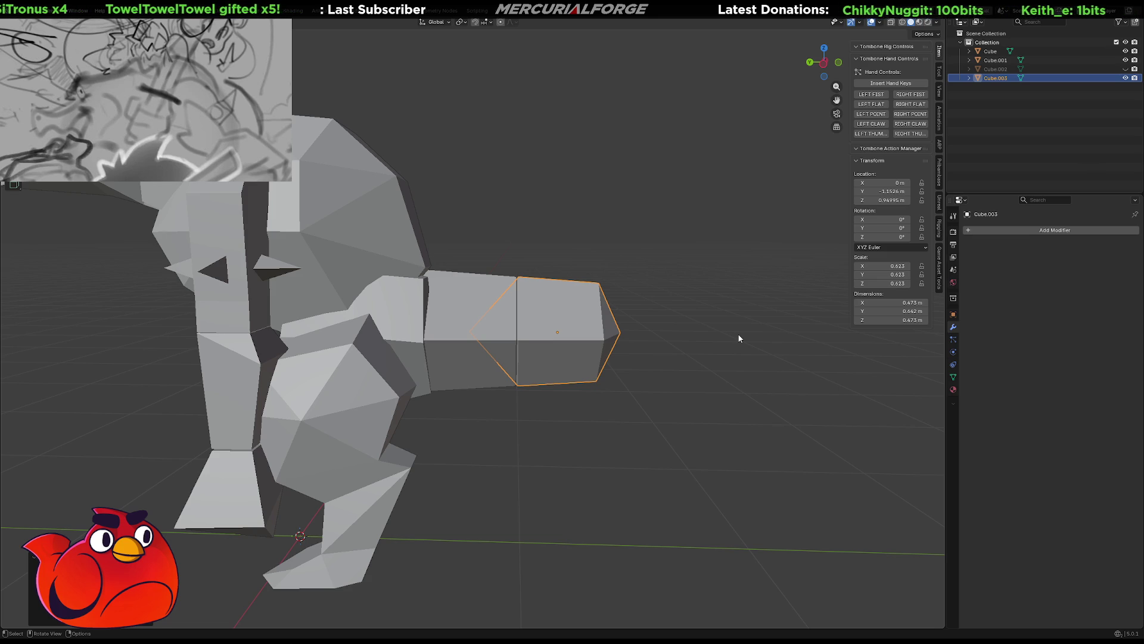
pyautogui.scroll(-2, 668, 260)
pyautogui.scroll(-2, 633, 301)
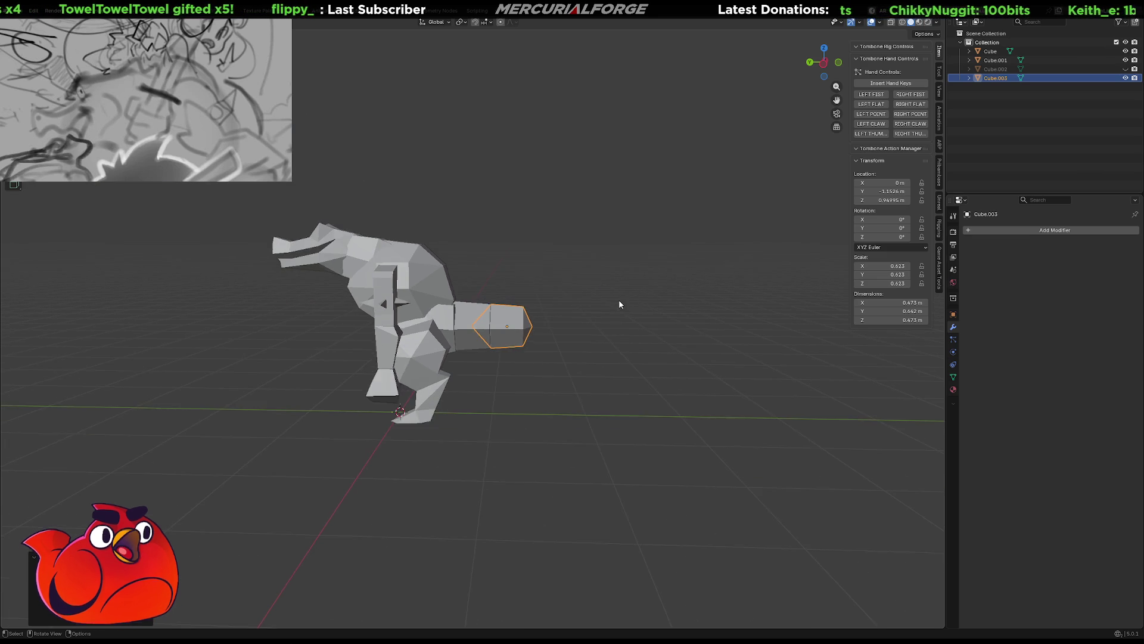
pyautogui.scroll(4, 620, 305)
pyautogui.scroll(-1, 576, 315)
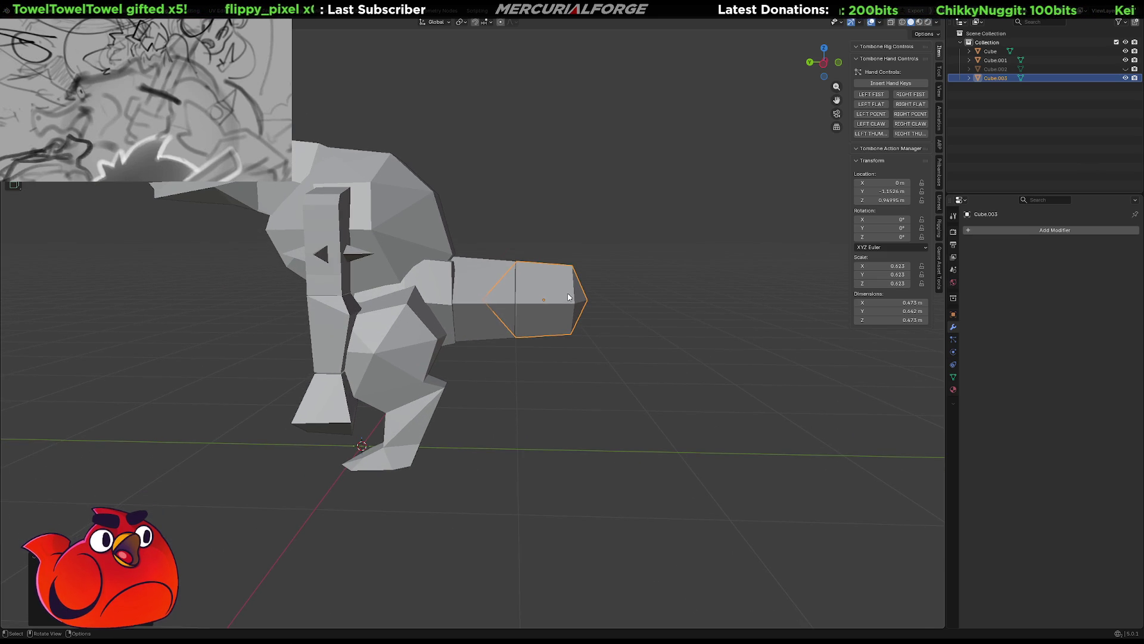
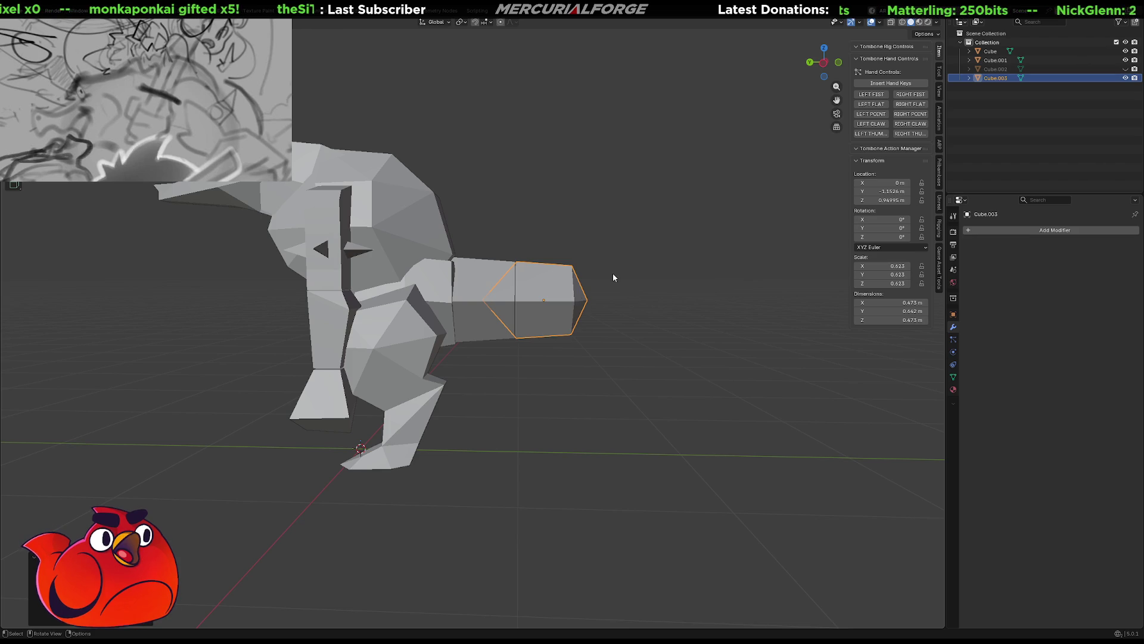
pyautogui.scroll(2, 562, 312)
pyautogui.scroll(3, 524, 348)
# Duplicate the last tail cube along Y, scale it slightly smaller and slide it flush onto the tail end
pyautogui.moveTo(524, 347)
pyautogui.mouseDown(button='middle')
pyautogui.moveTo(504, 436)
pyautogui.moveTo(522, 339)
pyautogui.moveTo(542, 336)
pyautogui.moveTo(488, 325)
pyautogui.mouseUp(button='middle')
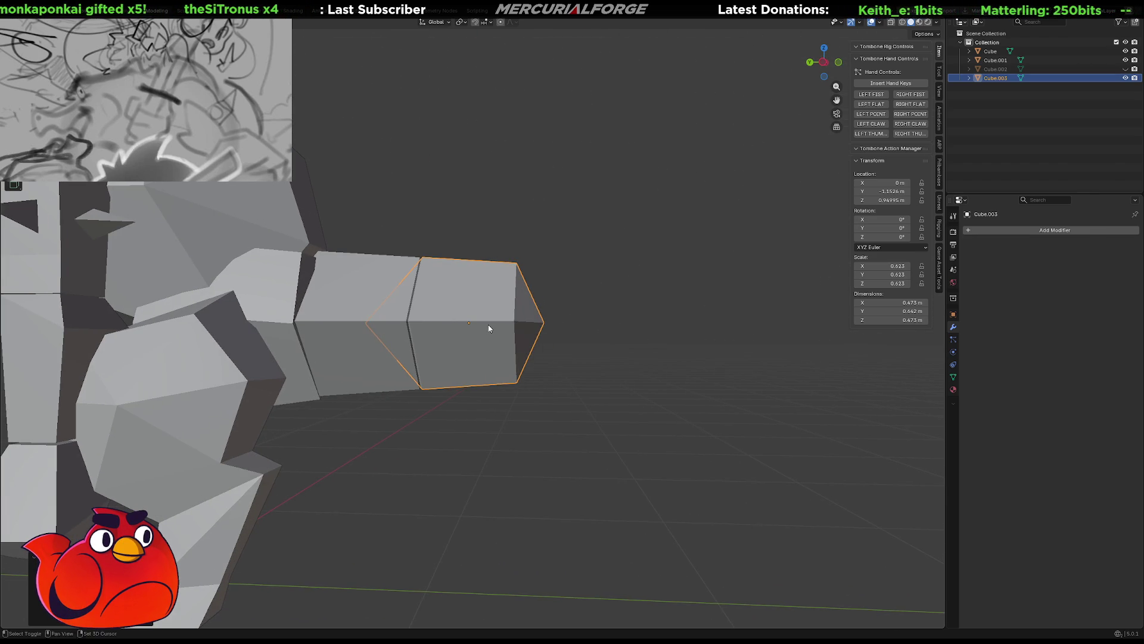
pyautogui.hotkey('shift', 'd')
pyautogui.press('y')
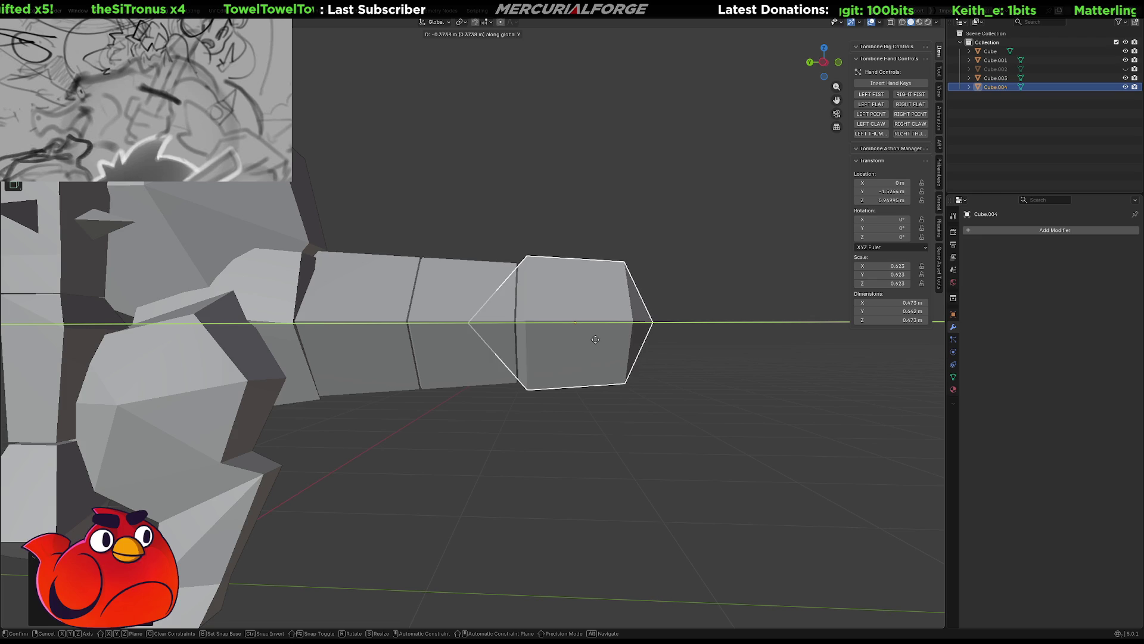
pyautogui.click(590, 343)
pyautogui.press('s')
pyautogui.click(873, 407)
pyautogui.press('g')
pyautogui.press('y')
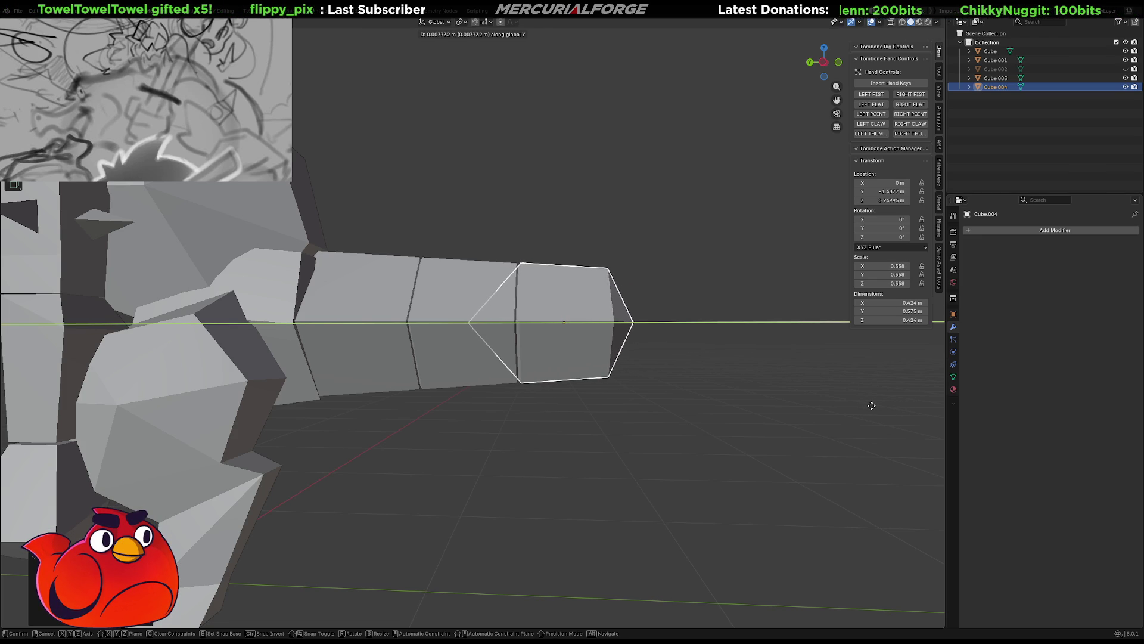
pyautogui.click(872, 405)
pyautogui.moveTo(758, 317)
pyautogui.mouseDown(button='middle')
pyautogui.moveTo(522, 370)
pyautogui.moveTo(518, 360)
pyautogui.moveTo(573, 335)
pyautogui.moveTo(765, 329)
pyautogui.moveTo(640, 318)
pyautogui.mouseUp(button='middle')
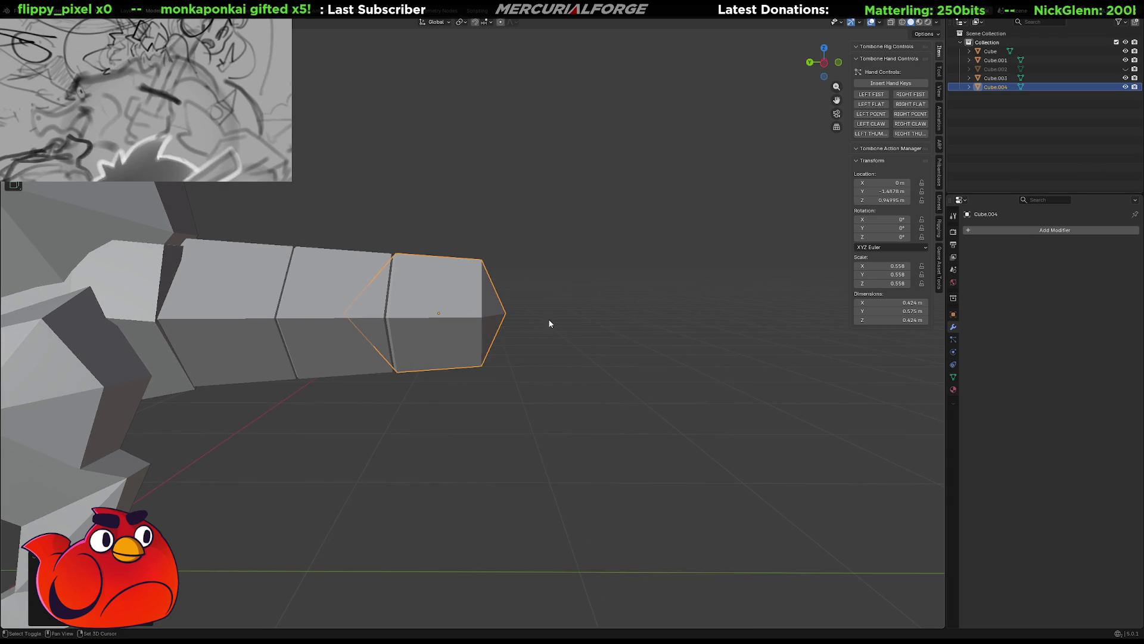
pyautogui.scroll(-3, 649, 278)
pyautogui.scroll(-3, 650, 276)
# Add a fourth-from-copy tail segment along Y, shrunk below the previous one and butted against it
pyautogui.moveTo(649, 276)
pyautogui.mouseDown(button='middle')
pyautogui.moveTo(547, 339)
pyautogui.moveTo(381, 322)
pyautogui.moveTo(645, 291)
pyautogui.moveTo(562, 313)
pyautogui.mouseUp(button='middle')
pyautogui.scroll(2, 647, 289)
pyautogui.scroll(1, 646, 289)
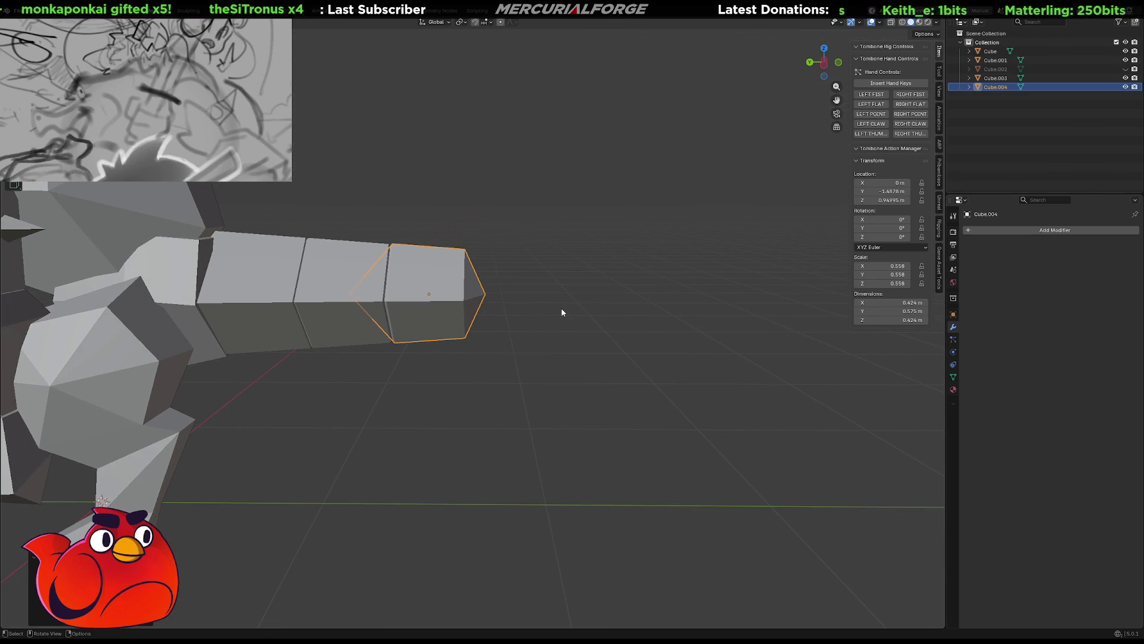
pyautogui.hotkey('shift', 'd')
pyautogui.press('y')
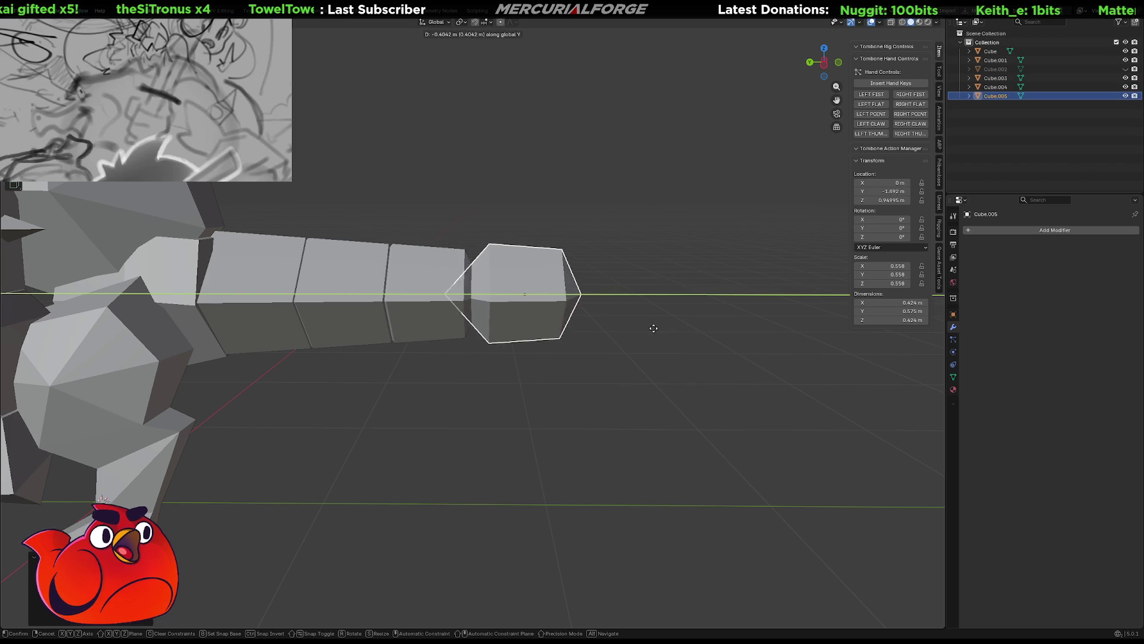
pyautogui.click(636, 330)
pyautogui.press('s')
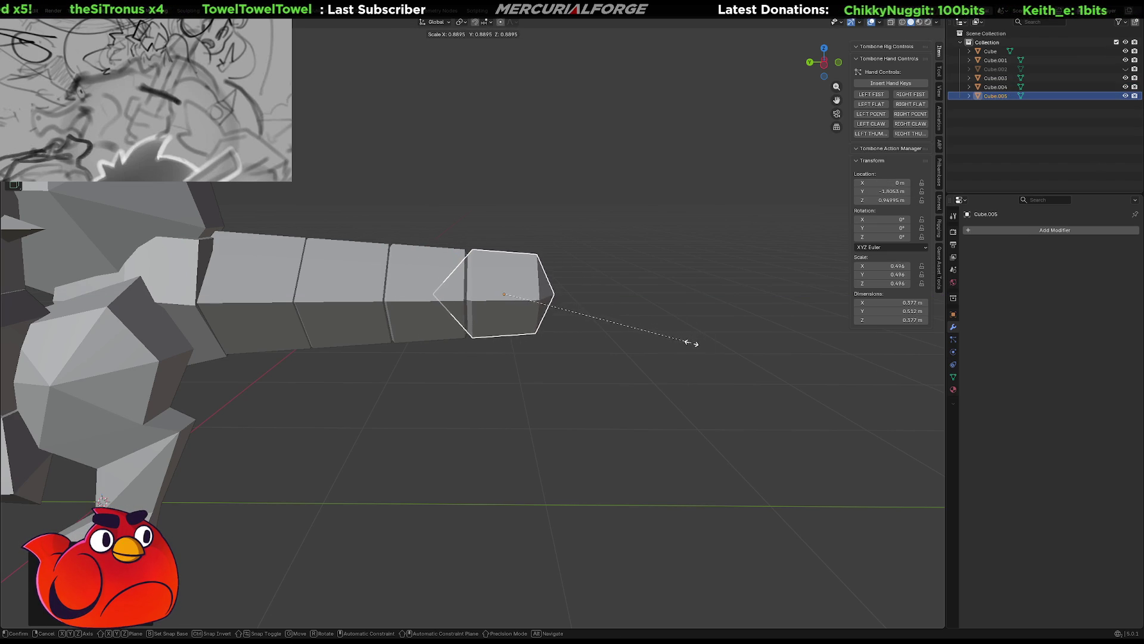
pyautogui.click(688, 343)
pyautogui.press('g')
pyautogui.press('y')
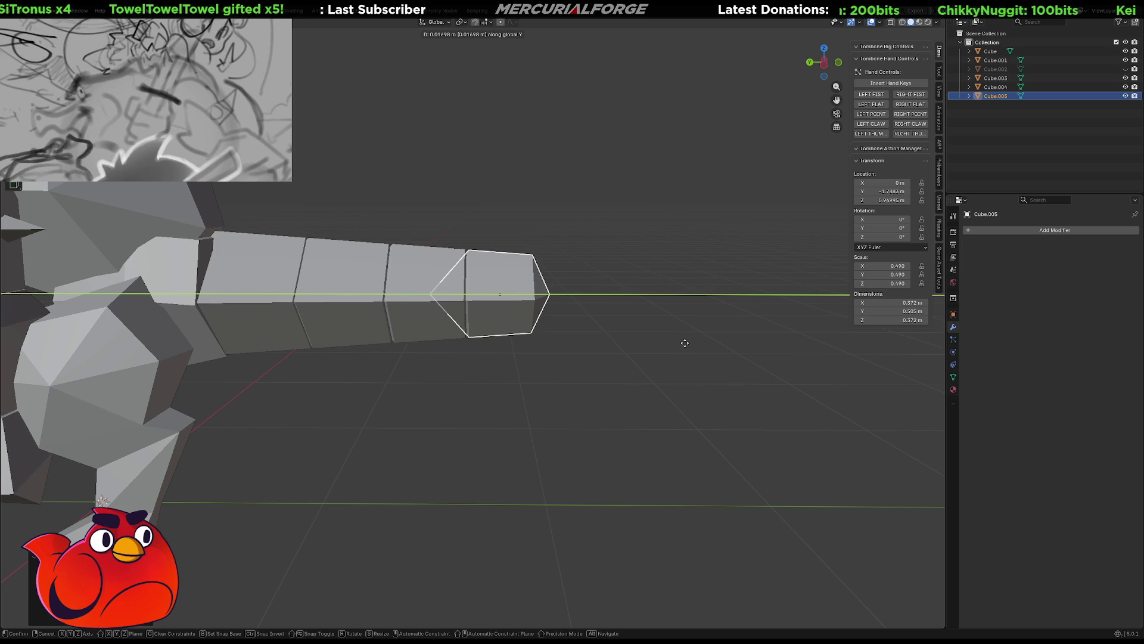
pyautogui.click(685, 344)
# Add another copied segment along Y, shrunk further and set against the previous cube
pyautogui.hotkey('shift', 'd')
pyautogui.press('y')
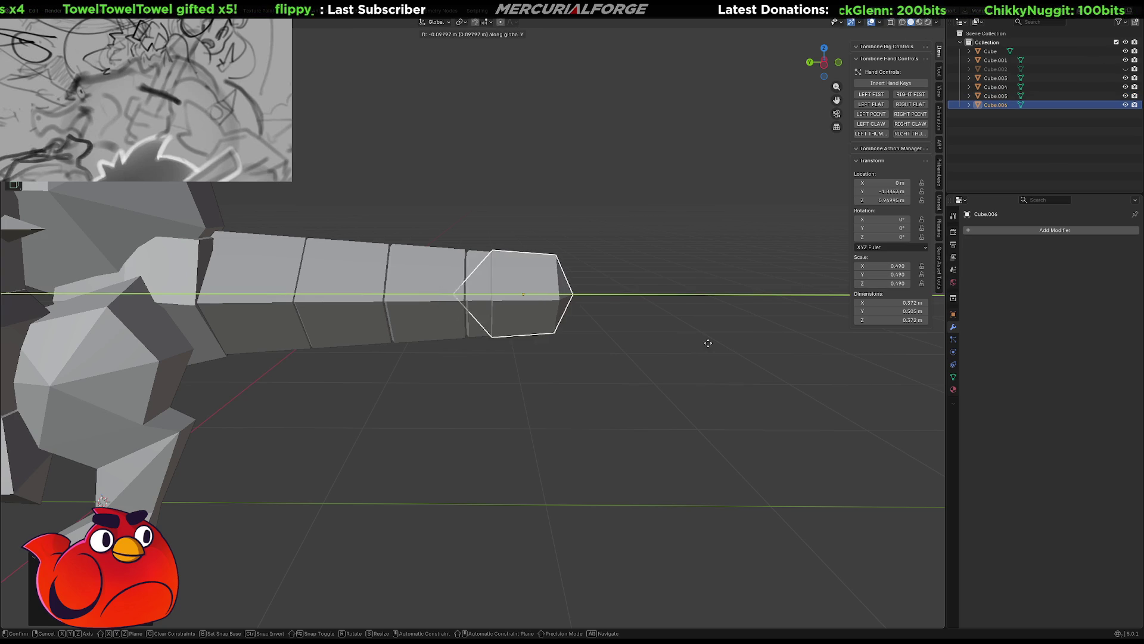
pyautogui.click(753, 342)
pyautogui.press('s')
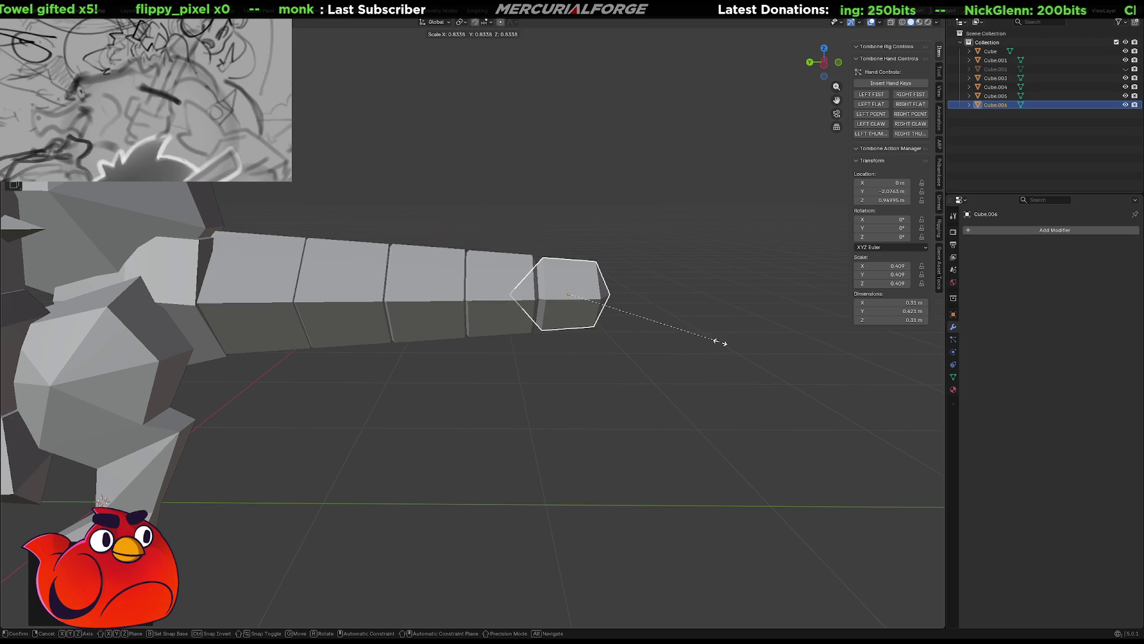
pyautogui.click(723, 342)
pyautogui.press('g')
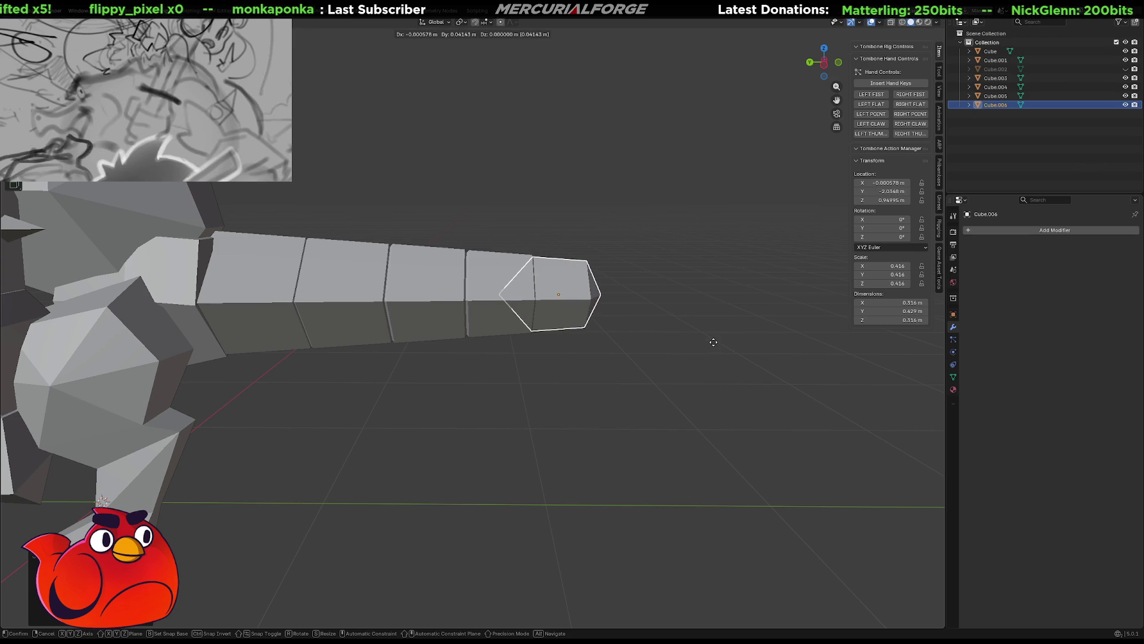
pyautogui.press('y')
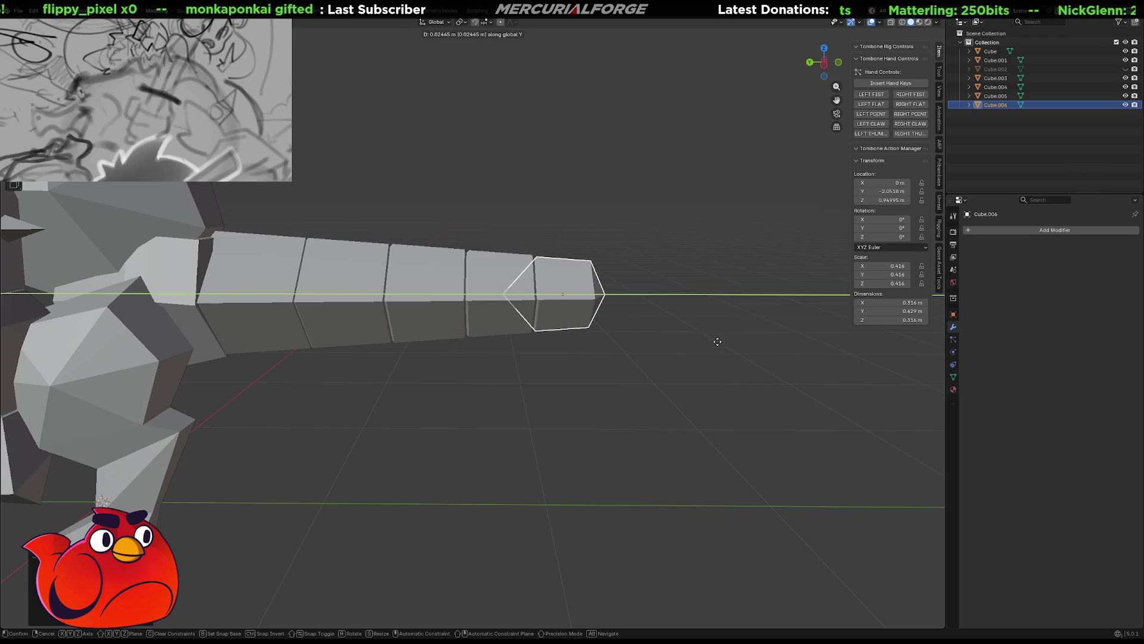
pyautogui.click(717, 341)
pyautogui.scroll(-4, 656, 336)
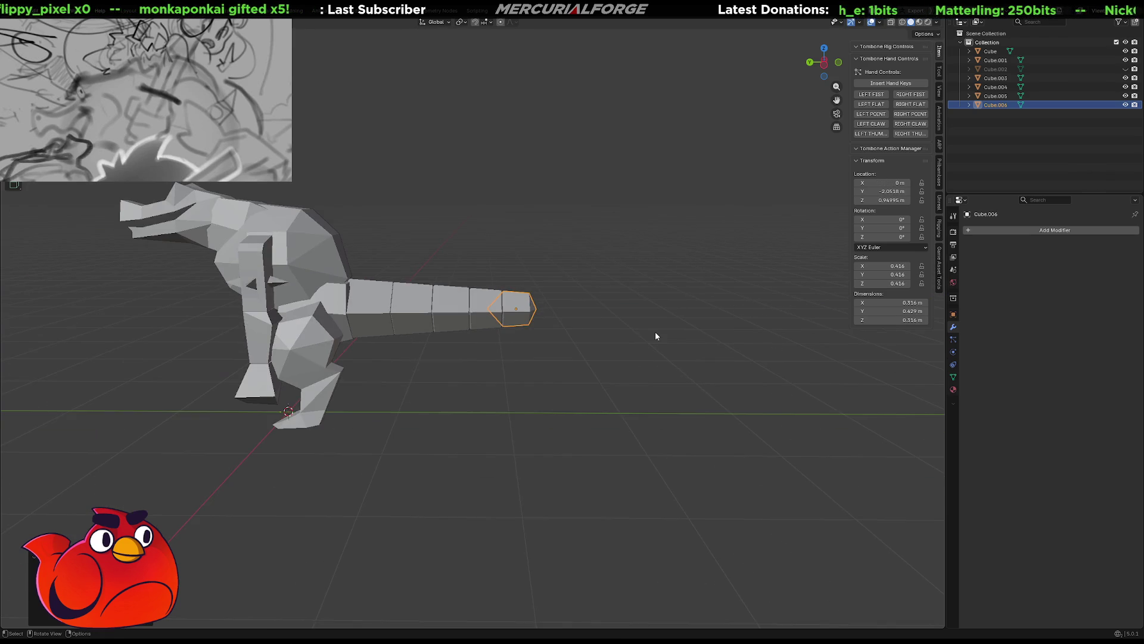
# Show the hidden flattened tail mesh Cube.002 in the Outliner for comparison
pyautogui.moveTo(619, 343); pyautogui.dragTo(654, 314, button='middle')
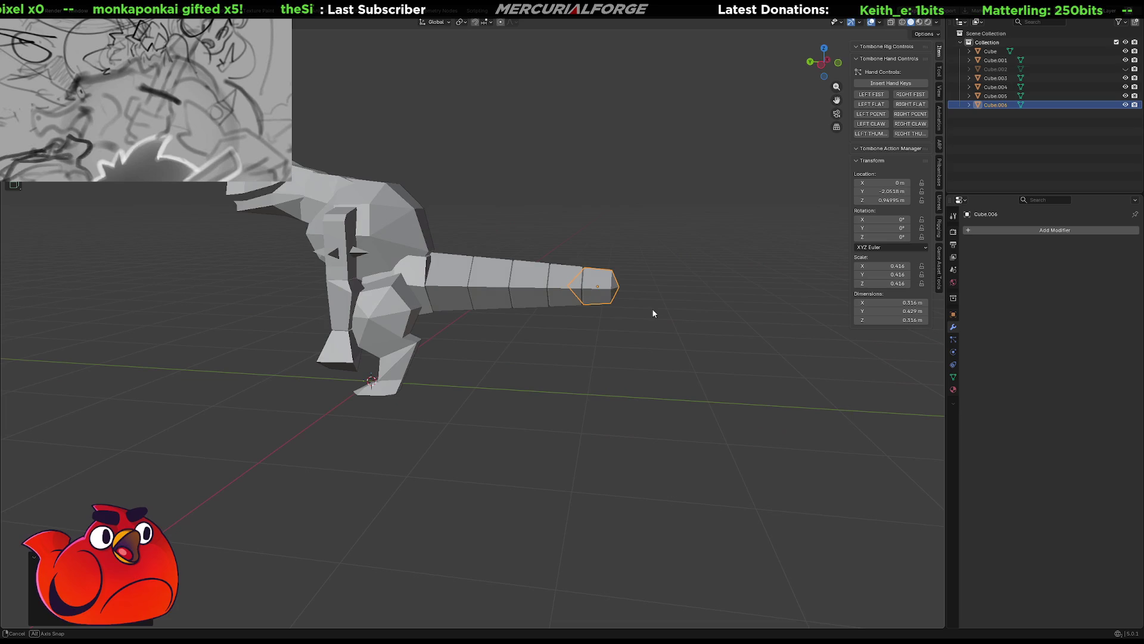
pyautogui.click(1126, 69)
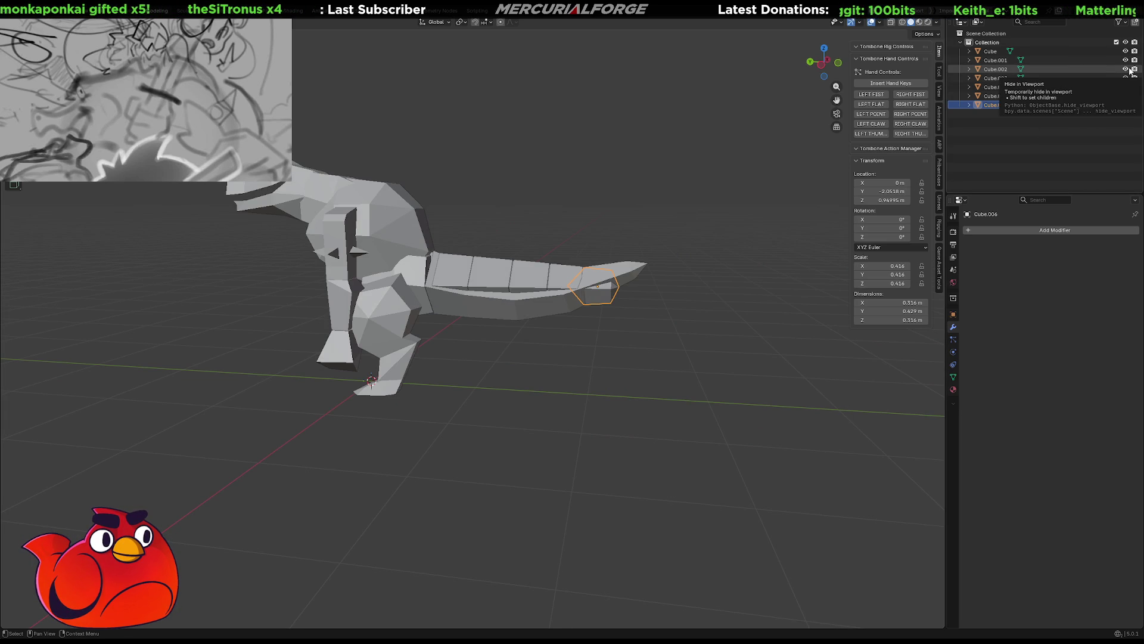
pyautogui.scroll(2, 590, 286)
pyautogui.scroll(3, 579, 288)
pyautogui.scroll(3, 527, 286)
pyautogui.scroll(2, 477, 301)
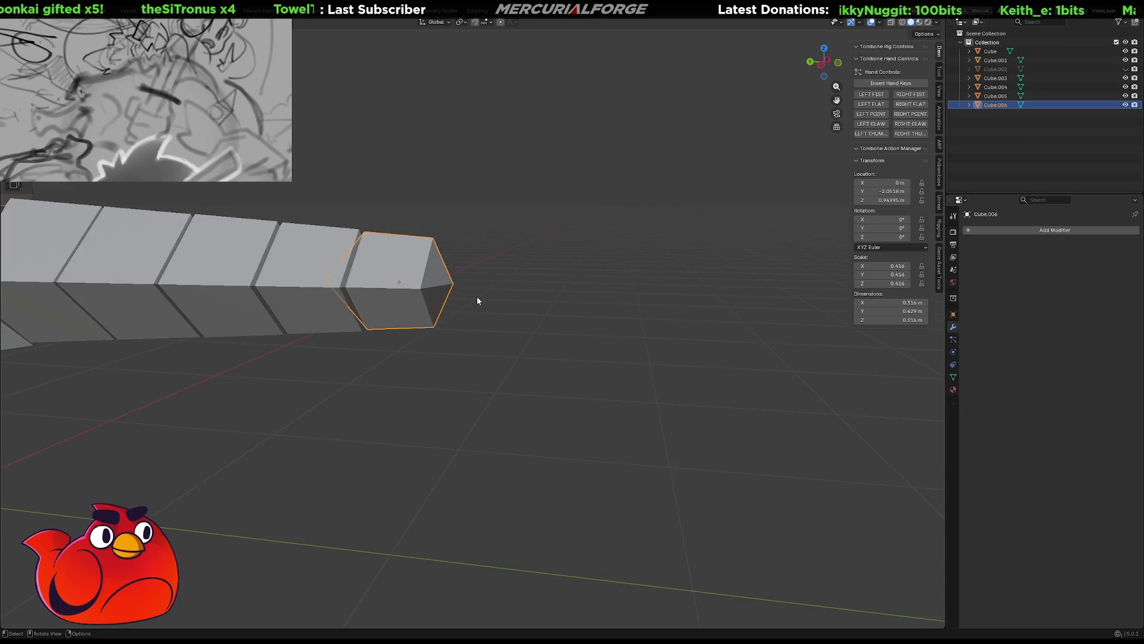
pyautogui.moveTo(477, 301); pyautogui.dragTo(528, 307, button='middle')
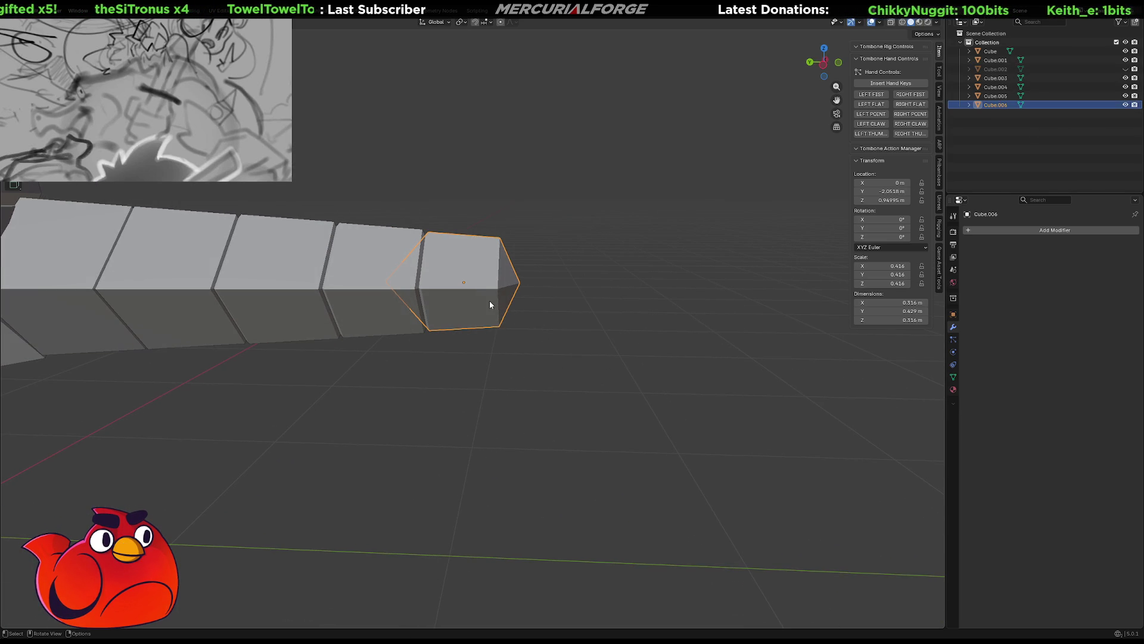
# Add an even smaller copied segment along Y, set flush at the tail's tip
pyautogui.hotkey('shift', 'd')
pyautogui.press('y')
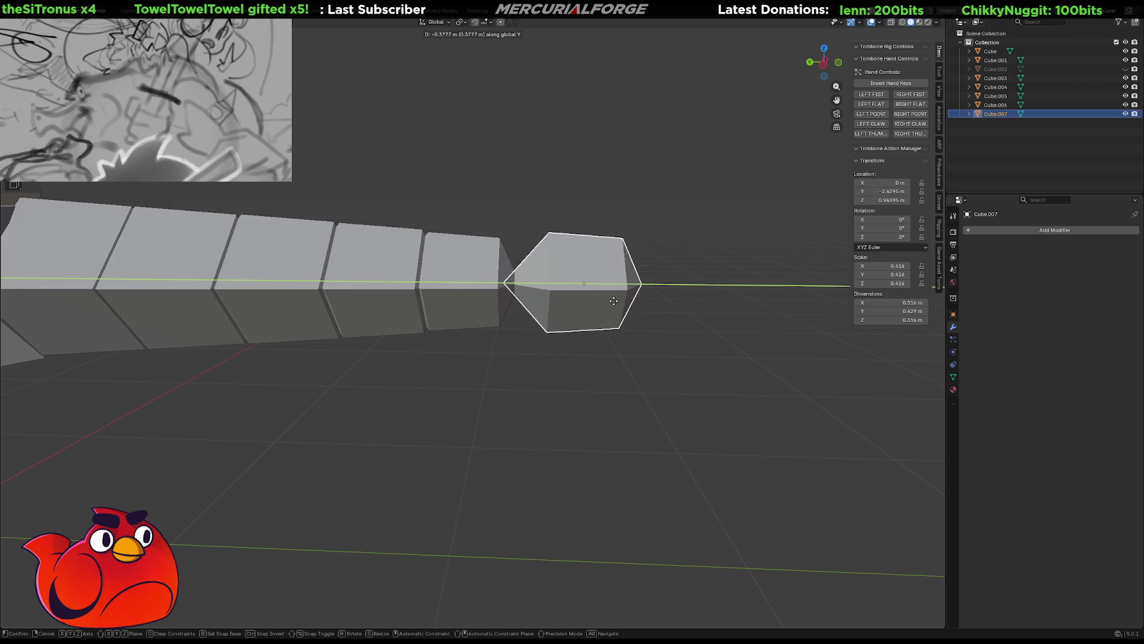
pyautogui.click(565, 301)
pyautogui.press('s')
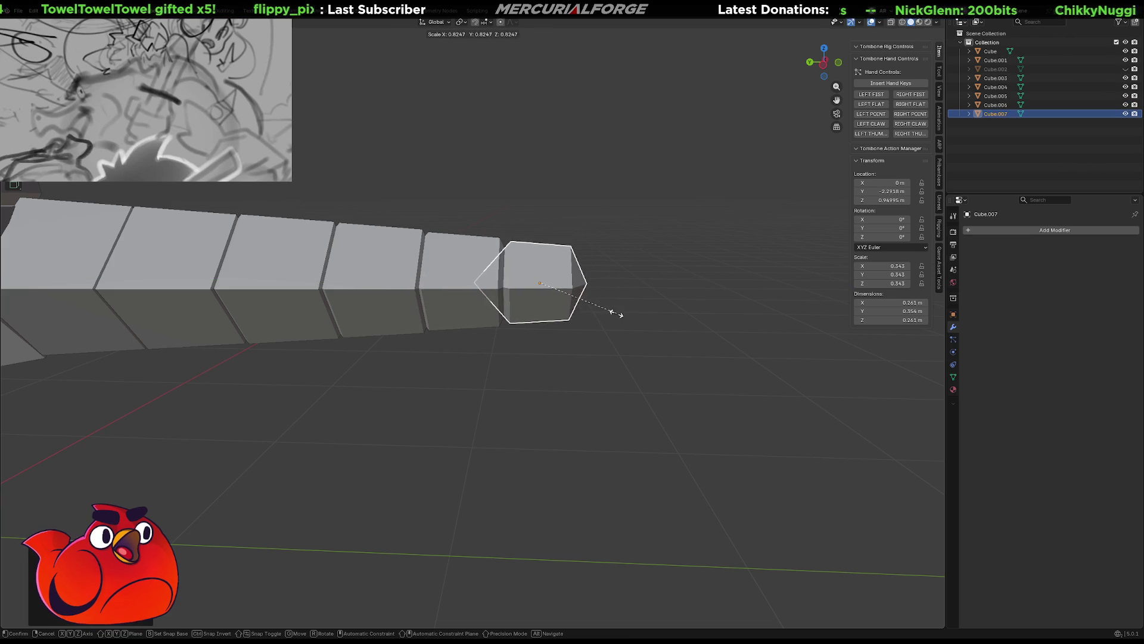
pyautogui.press('g')
pyautogui.press('y')
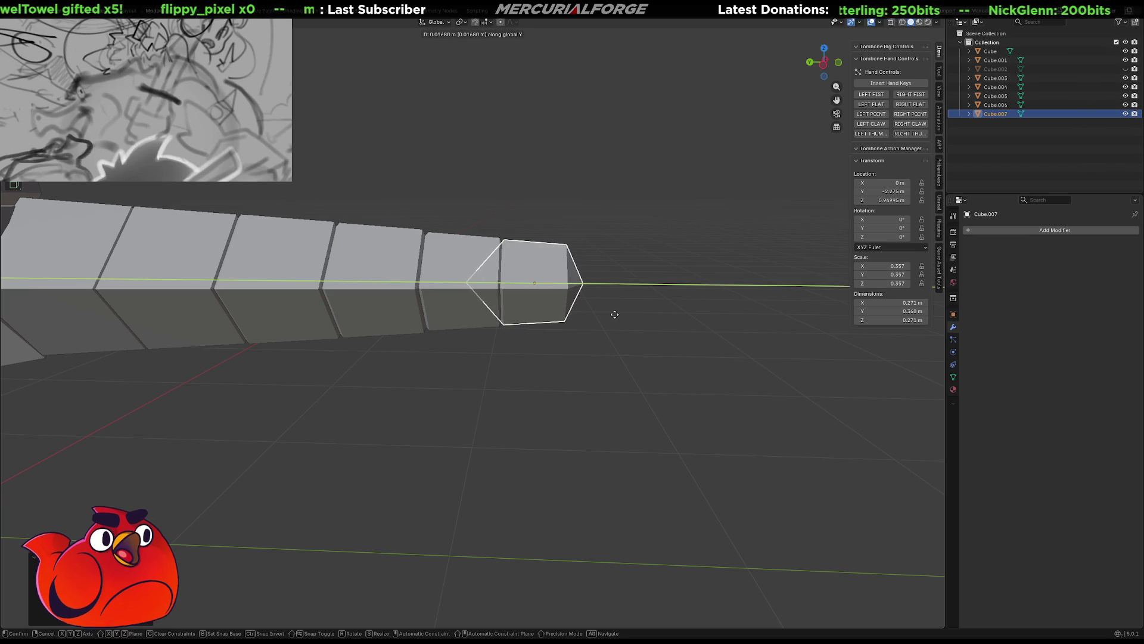
pyautogui.click(615, 315)
pyautogui.moveTo(568, 318)
pyautogui.mouseDown(button='middle')
pyautogui.moveTo(462, 307)
pyautogui.moveTo(489, 292)
pyautogui.mouseUp(button='middle')
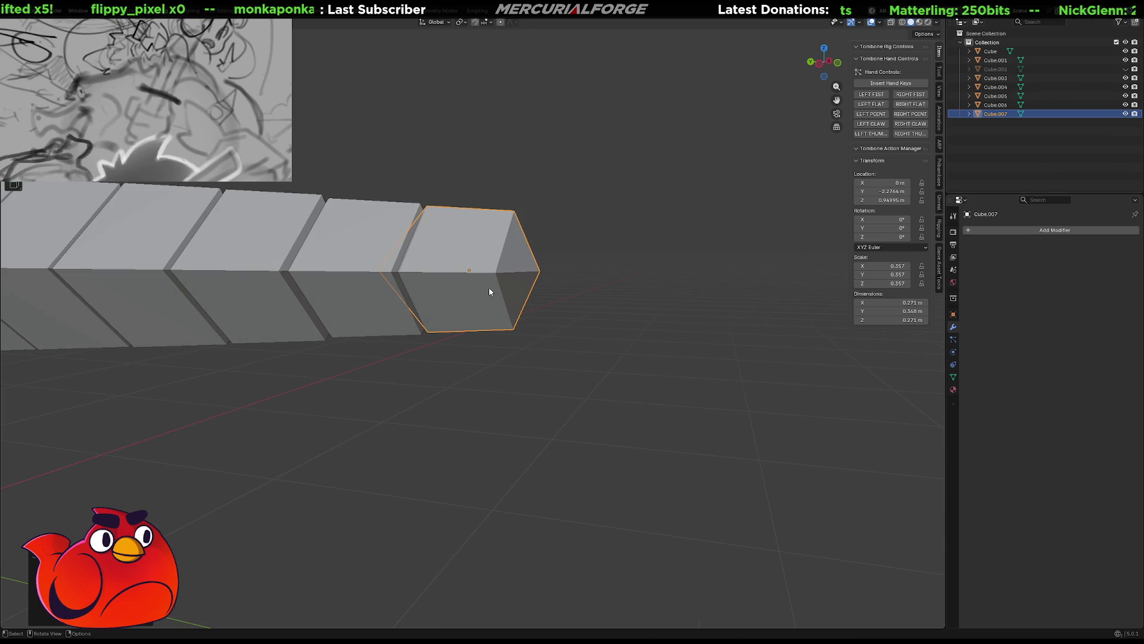
# In Edit Mode, pull the last segment's end vertex out along Y into a pointed tip
pyautogui.press('Tab')
pyautogui.click(534, 269)
pyautogui.click(539, 270)
pyautogui.press('g')
pyautogui.press('y')
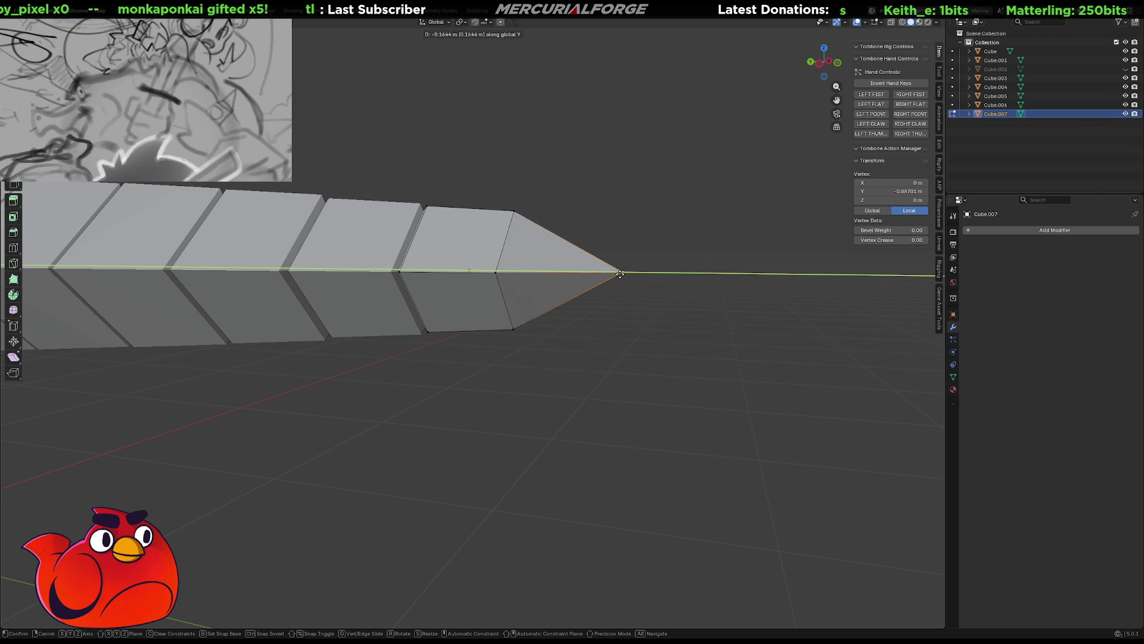
pyautogui.click(613, 275)
pyautogui.click(630, 238)
# Bevel the edge where the pointed tip begins with Ctrl+B
pyautogui.moveTo(629, 238); pyautogui.dragTo(619, 252, button='middle')
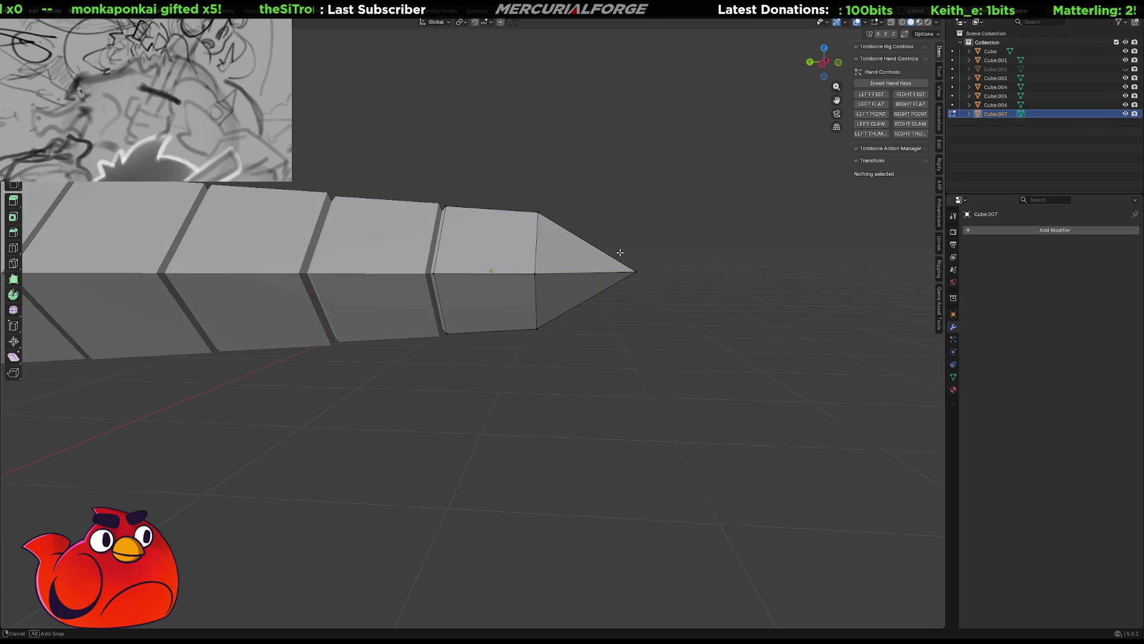
pyautogui.click(536, 243)
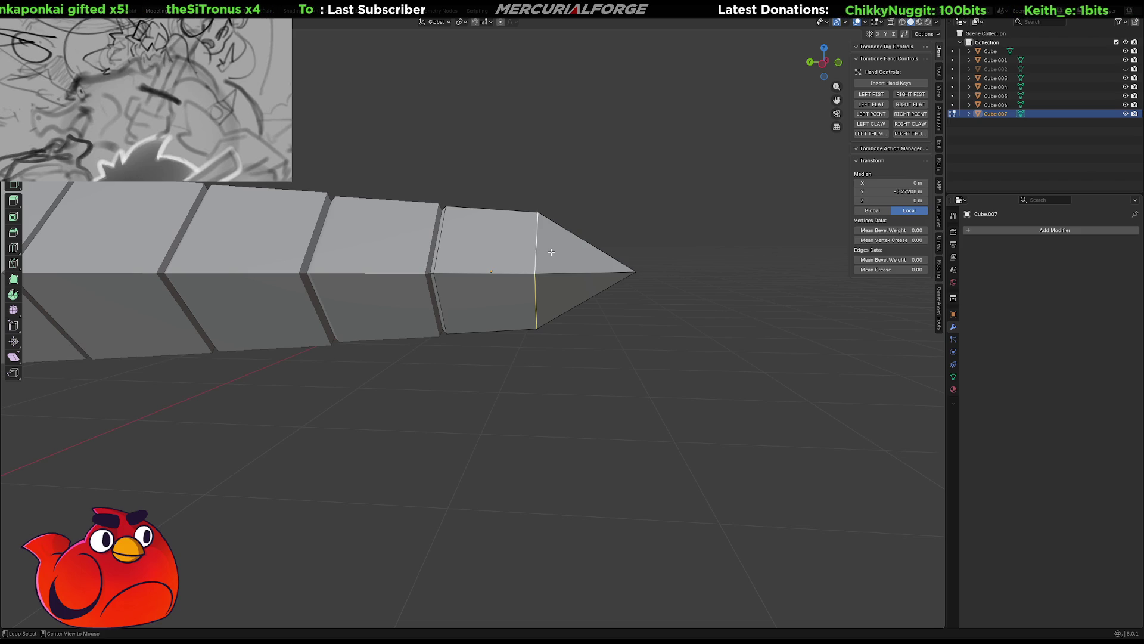
pyautogui.hotkey('ctrl', 'b')
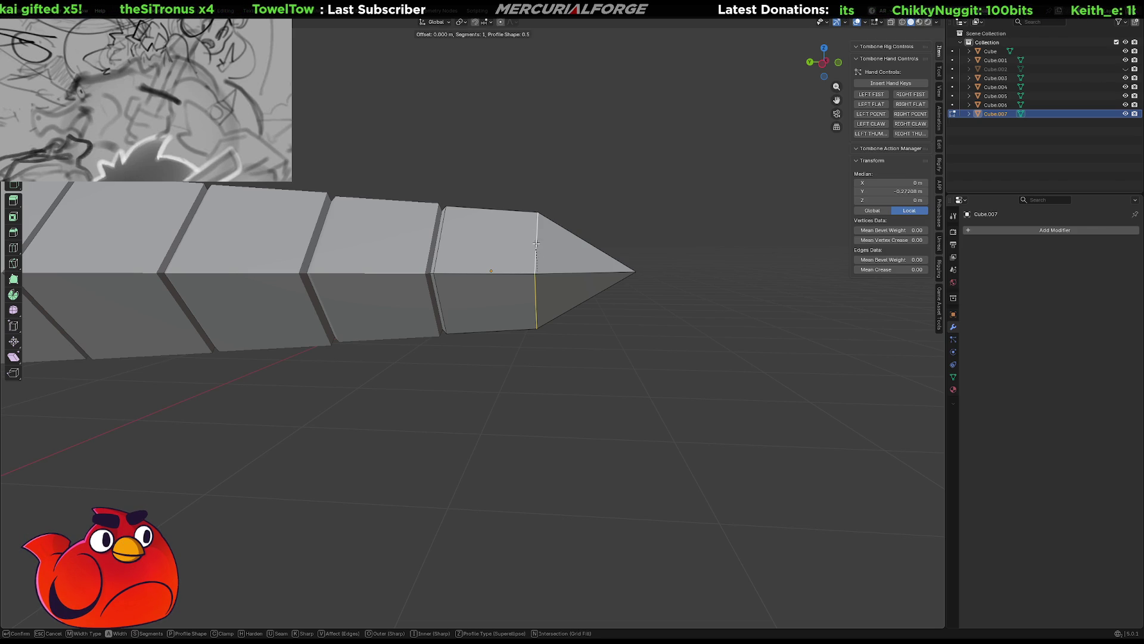
pyautogui.click(596, 249)
pyautogui.scroll(-3, 585, 317)
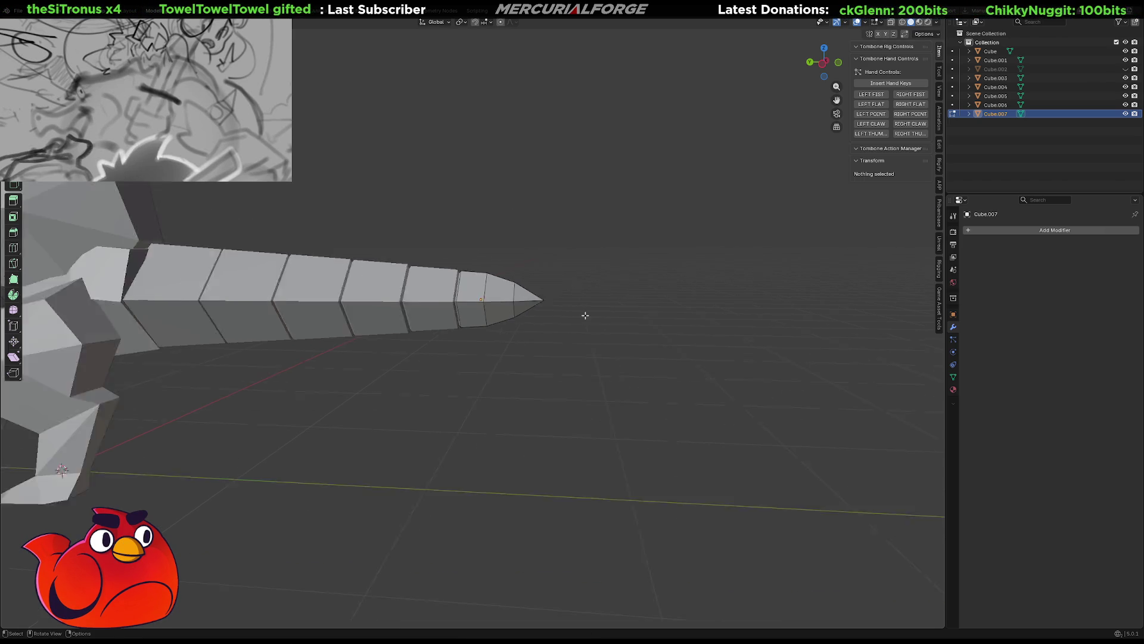
pyautogui.scroll(-3, 585, 317)
# Move the tip vertex up along Z level with the segment's top edge
pyautogui.click(632, 299)
pyautogui.keyDown('shift'); pyautogui.moveTo(632, 300); pyautogui.dragTo(682, 289, button='middle'); pyautogui.keyUp('shift')
pyautogui.hotkey('ctrl', 'z')
pyautogui.hotkey('ctrl', 'z')
pyautogui.scroll(2, 529, 314)
pyautogui.scroll(2, 557, 251)
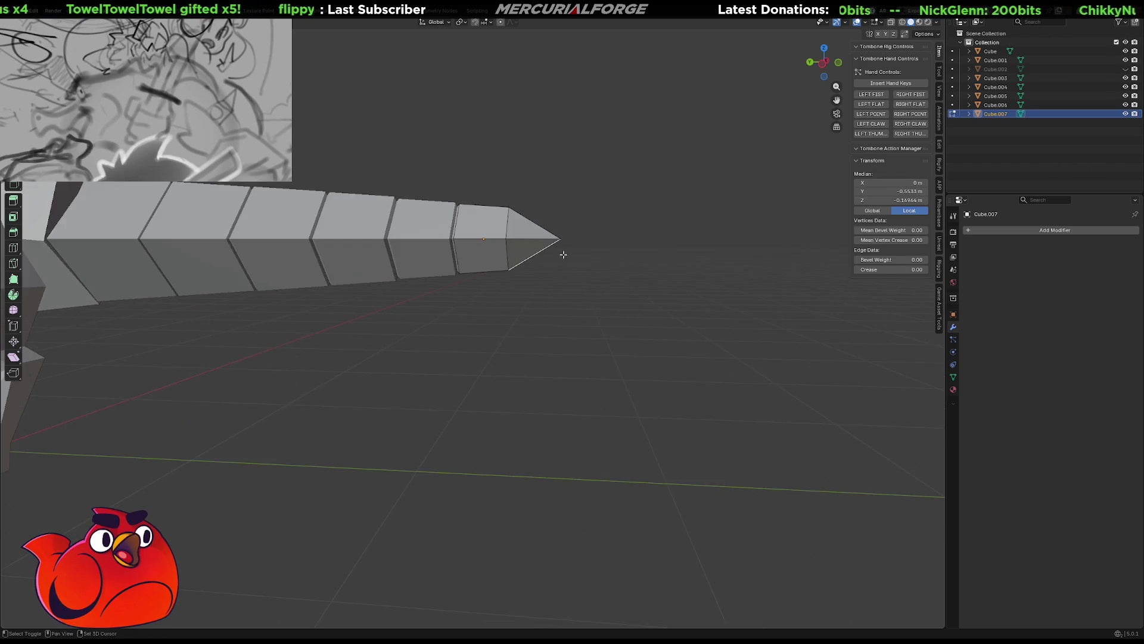
pyautogui.scroll(2, 539, 320)
pyautogui.click(553, 308)
pyautogui.press('g')
pyautogui.press('z')
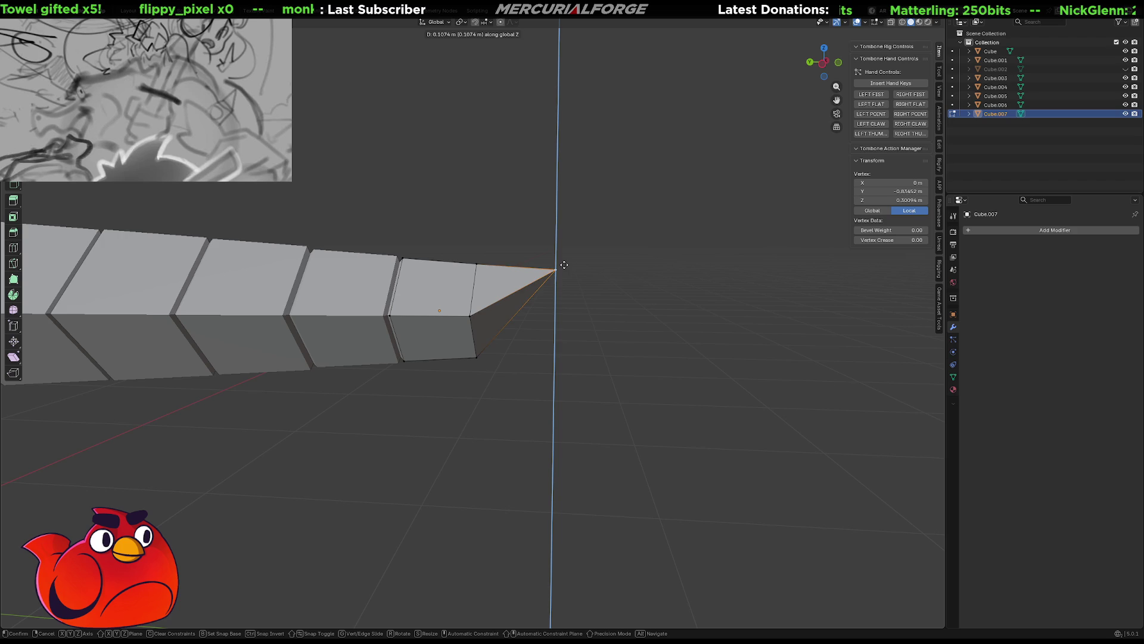
pyautogui.click(566, 262)
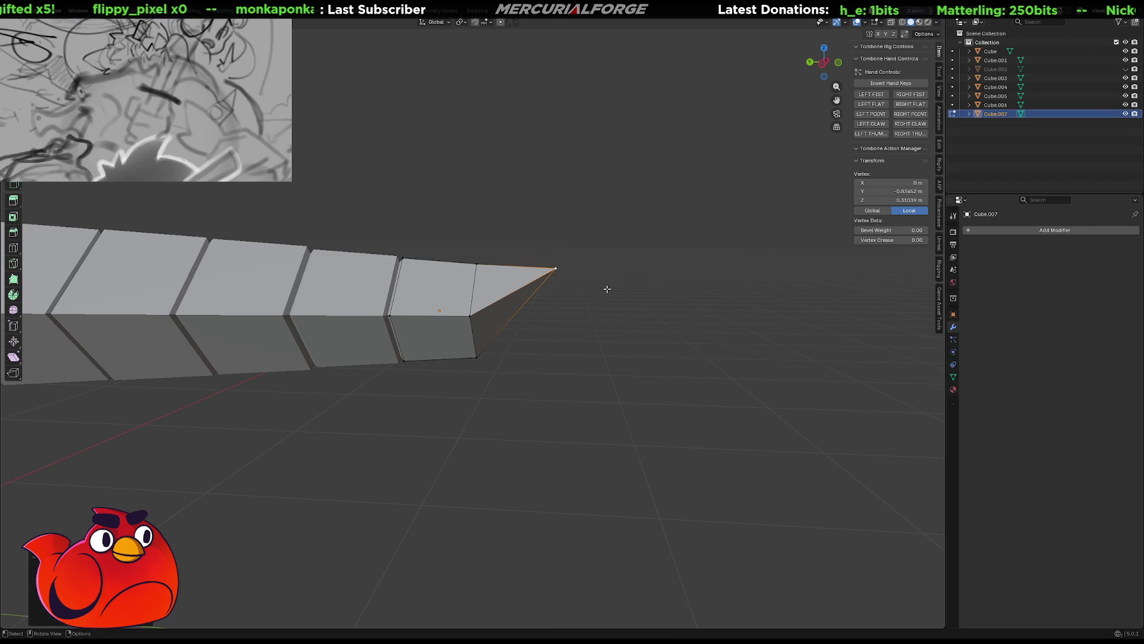
pyautogui.click(605, 289)
# Return to Object Mode and orbit to a perspective view of the dinosaur
pyautogui.moveTo(606, 289); pyautogui.dragTo(617, 389, button='middle')
pyautogui.scroll(-3, 643, 384)
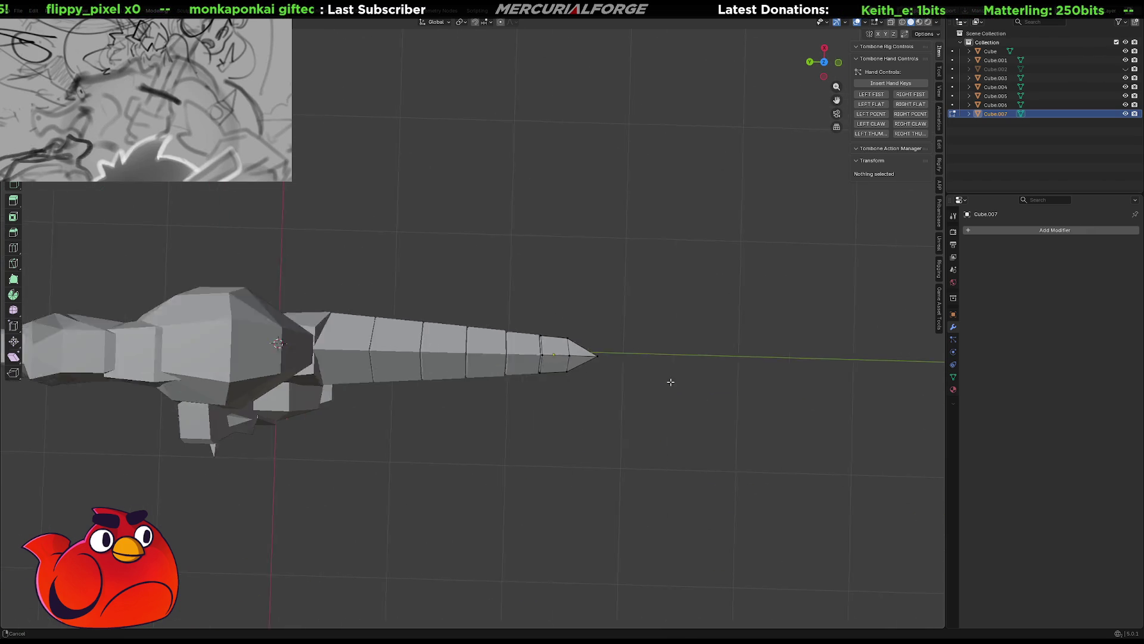
pyautogui.scroll(-3, 725, 388)
pyautogui.press('Tab')
pyautogui.moveTo(782, 395)
pyautogui.mouseDown(button='middle')
pyautogui.moveTo(711, 379)
pyautogui.moveTo(721, 327)
pyautogui.moveTo(528, 340)
pyautogui.moveTo(655, 342)
pyautogui.moveTo(319, 334)
pyautogui.mouseUp(button='middle')
pyautogui.scroll(-2, 722, 328)
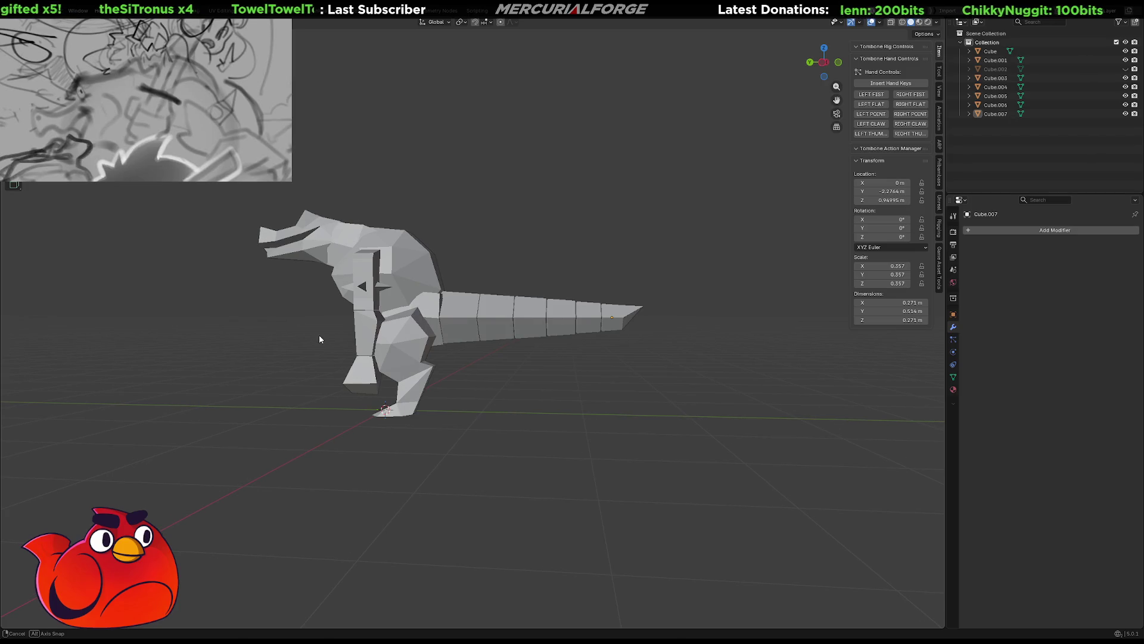
# Try the X delete and dissolve options on a top-edge vertex, undoing each, then dissolve edges
pyautogui.moveTo(524, 346)
pyautogui.mouseDown(button='middle')
pyautogui.moveTo(453, 346)
pyautogui.moveTo(544, 312)
pyautogui.mouseUp(button='middle')
pyautogui.scroll(5, 453, 347)
pyautogui.scroll(2, 532, 293)
pyautogui.press('Tab')
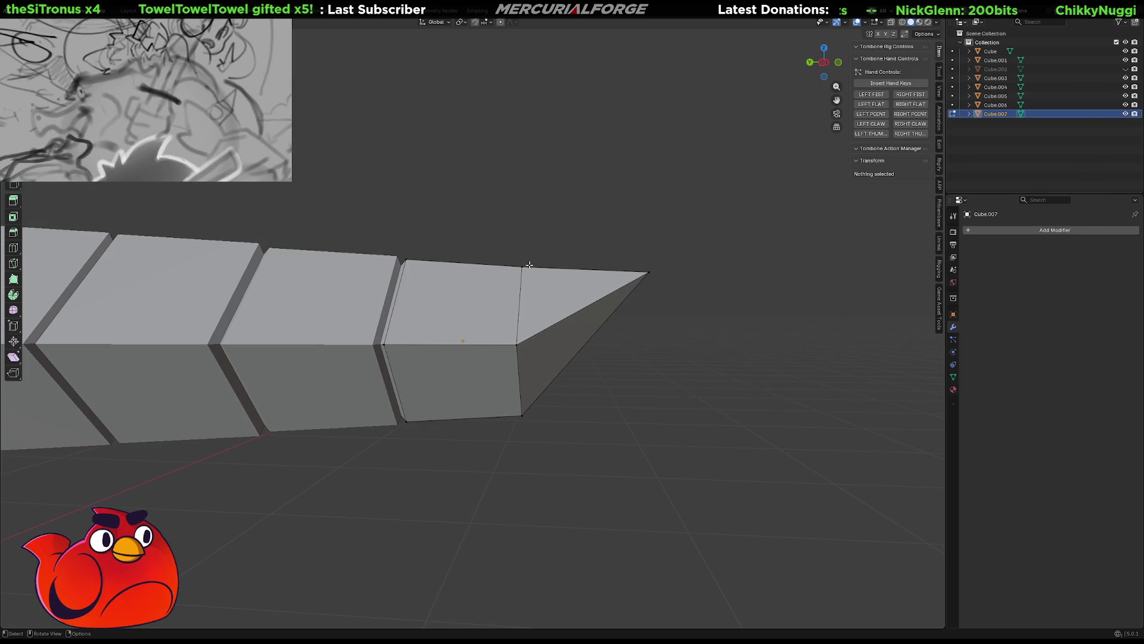
pyautogui.click(526, 265)
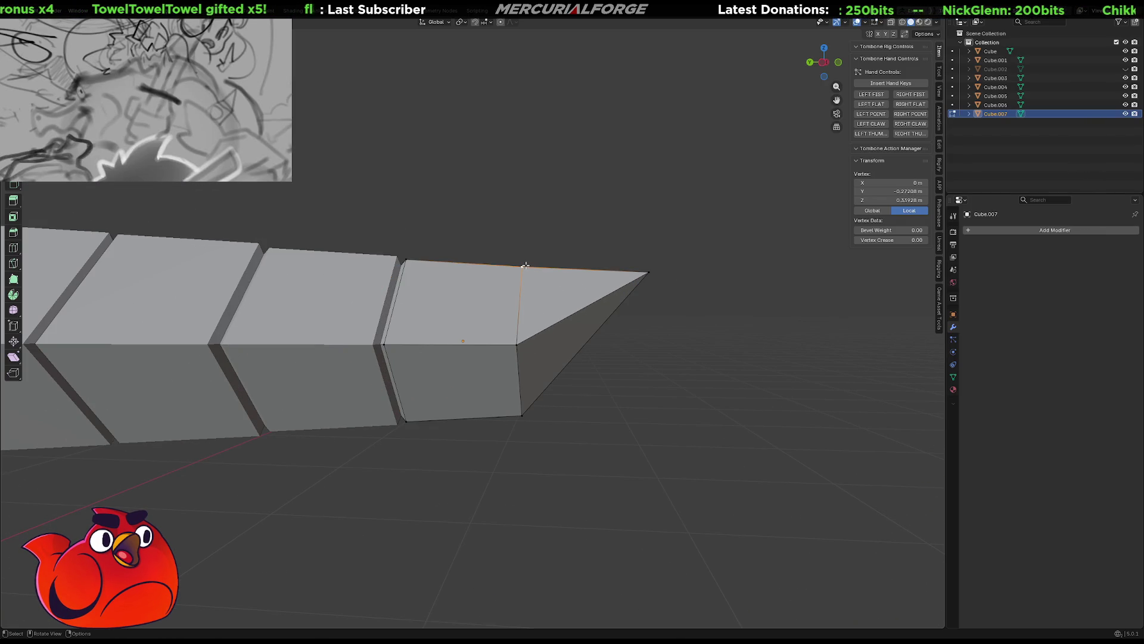
pyautogui.press('x')
pyautogui.click(524, 297)
pyautogui.hotkey('ctrl', 'z')
pyautogui.press('x')
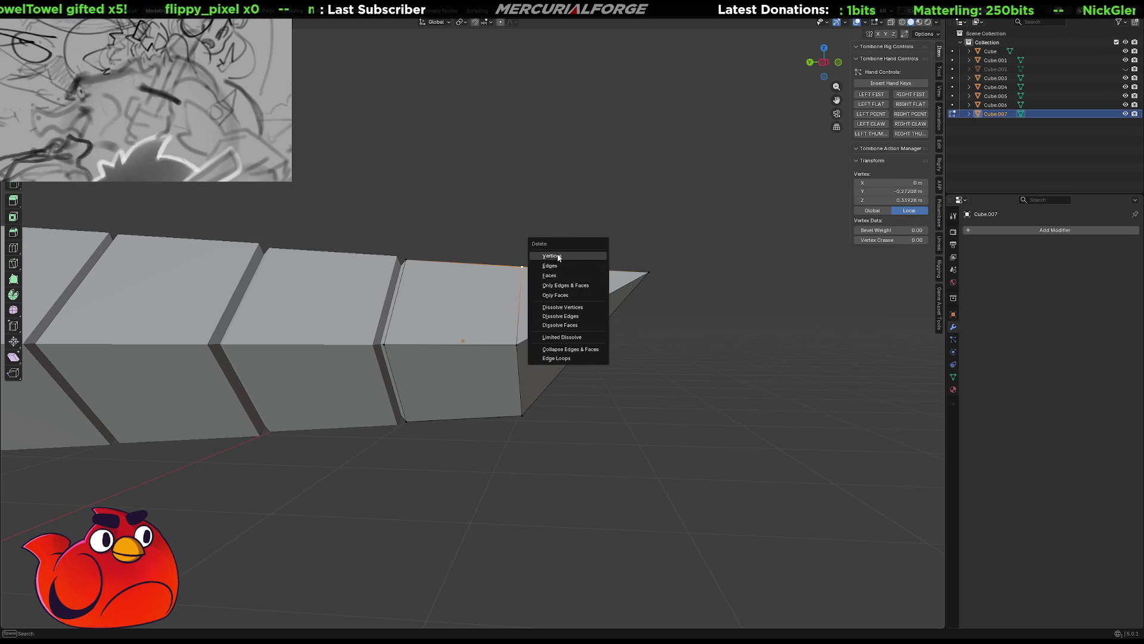
pyautogui.click(558, 257)
pyautogui.hotkey('ctrl', 'z')
pyautogui.press('x')
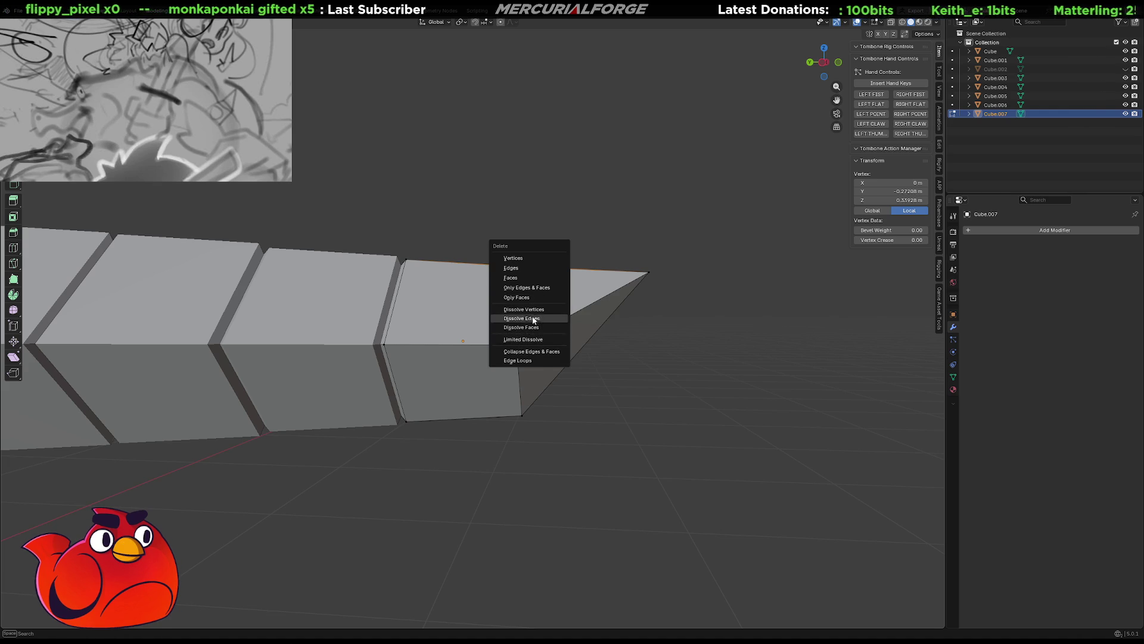
pyautogui.click(535, 308)
pyautogui.hotkey('ctrl', 'z')
pyautogui.press('x')
pyautogui.click(529, 317)
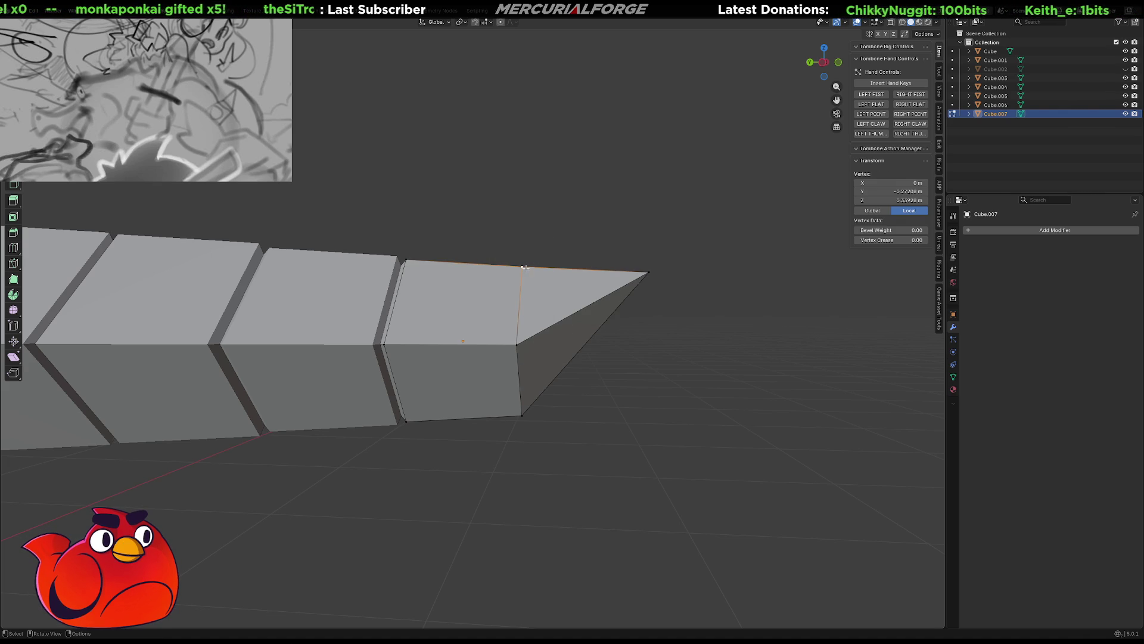
# Select vertices on the tip's top edge and make the mesh see-through with X-ray (Alt+Z)
pyautogui.keyDown('shift'); pyautogui.click(645, 269); pyautogui.keyUp('shift')
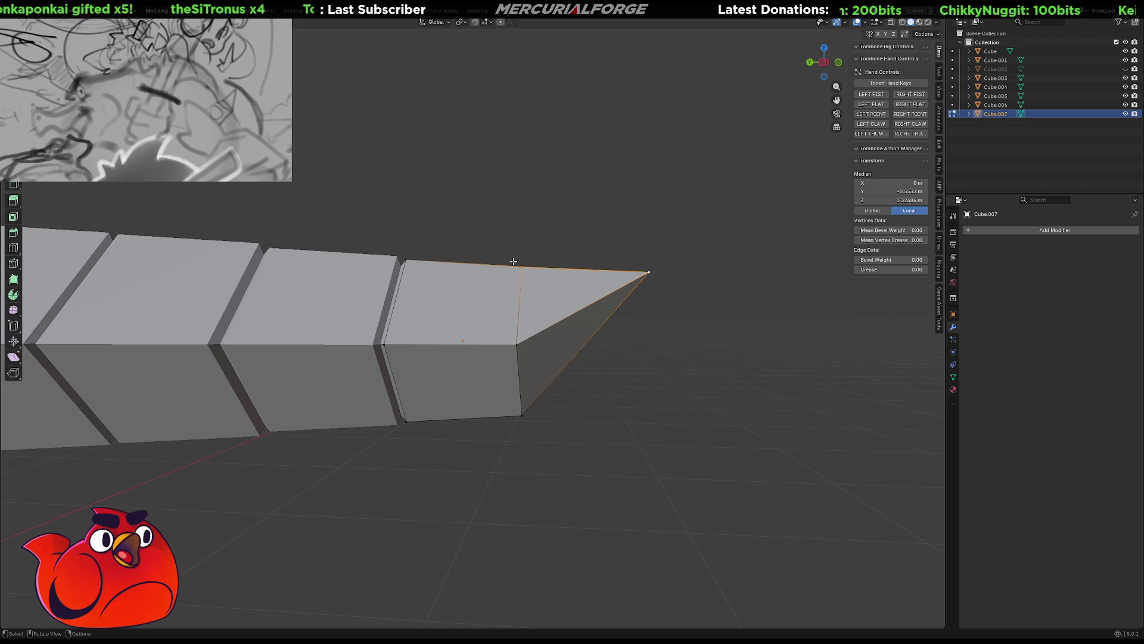
pyautogui.click(548, 256)
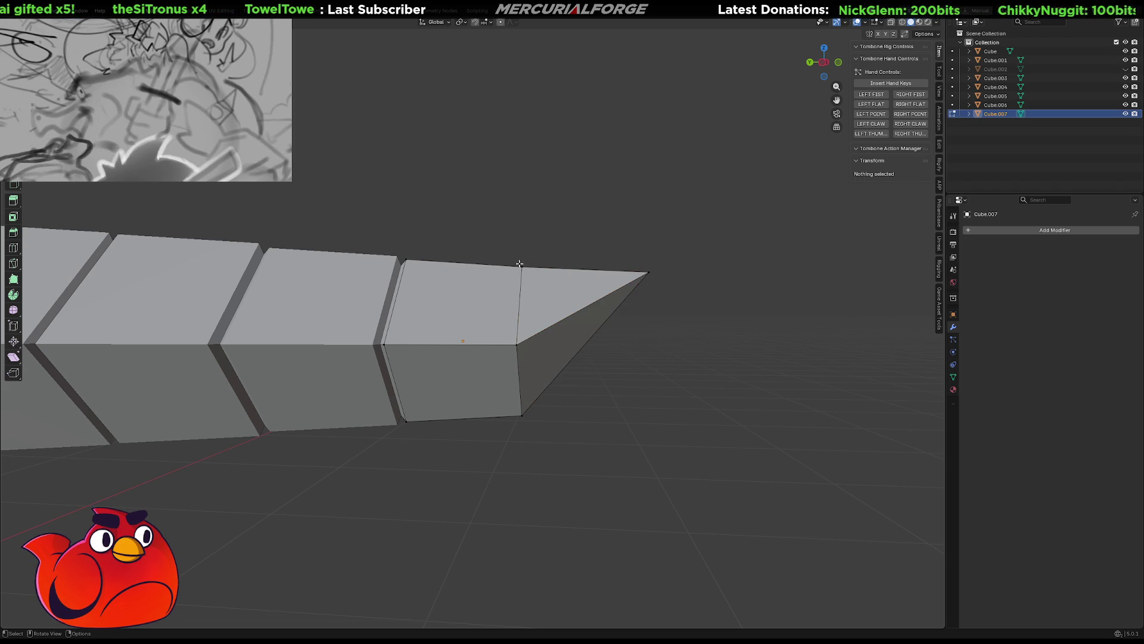
pyautogui.click(408, 259)
pyautogui.moveTo(498, 256)
pyautogui.mouseDown(button='middle')
pyautogui.moveTo(484, 277)
pyautogui.moveTo(642, 214)
pyautogui.mouseUp(button='middle')
pyautogui.scroll(2, 664, 236)
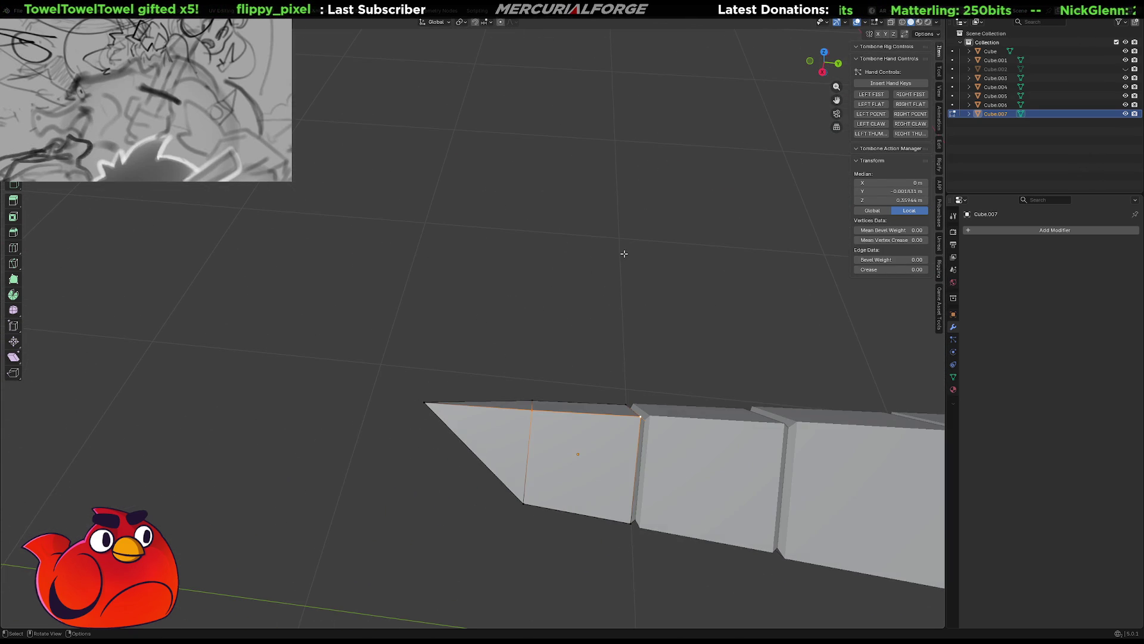
pyautogui.click(577, 340)
pyautogui.click(533, 404)
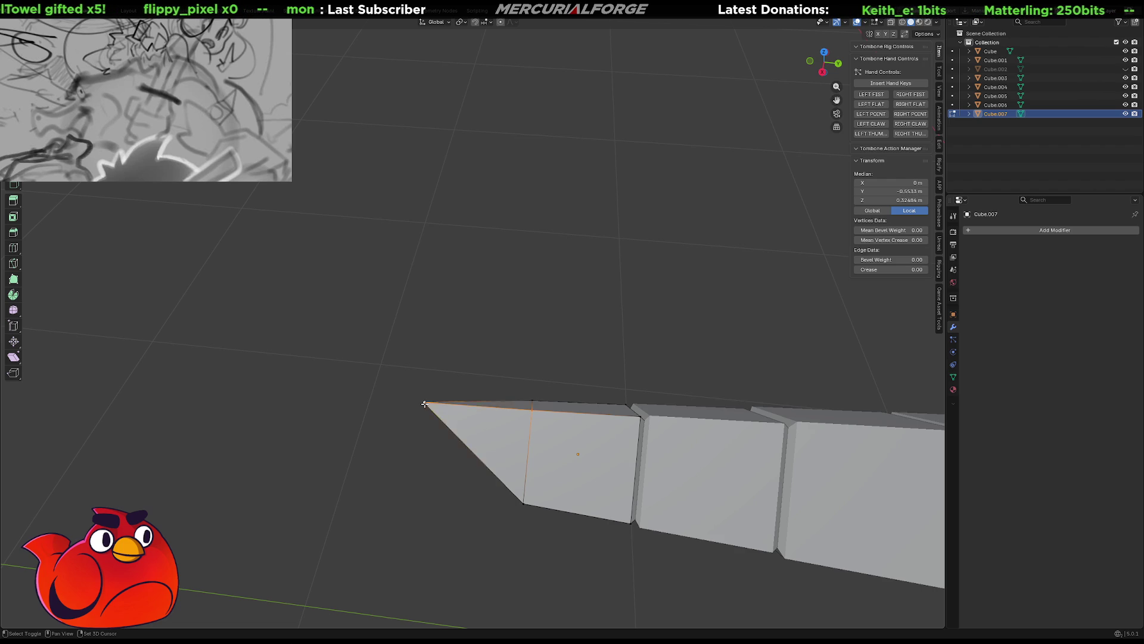
pyautogui.hotkey('alt', 'z')
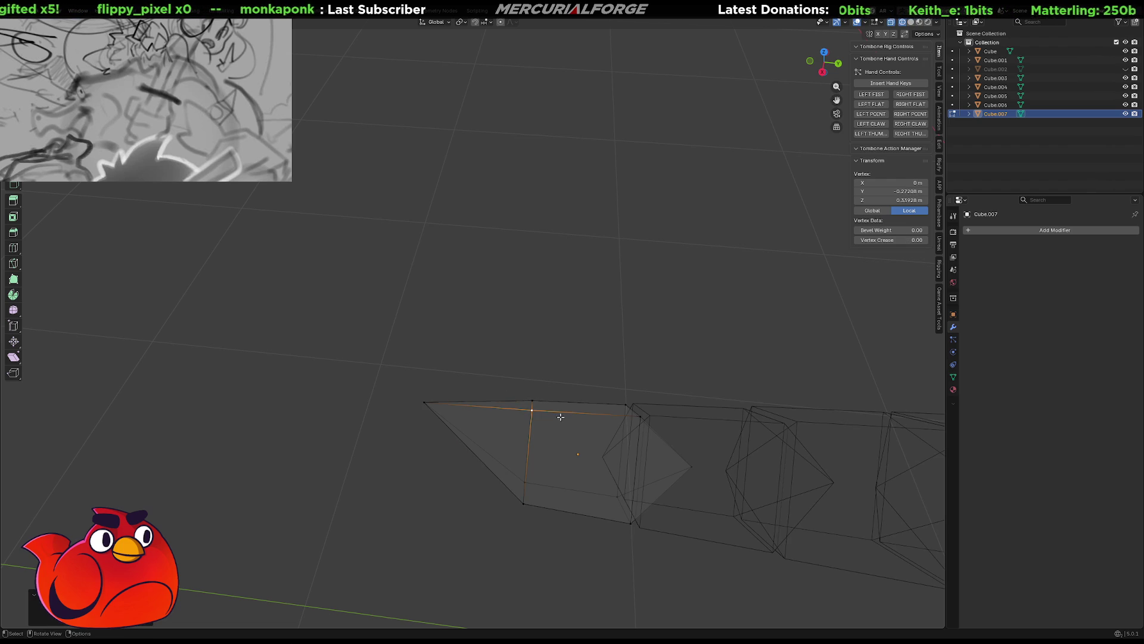
pyautogui.keyDown('shift'); pyautogui.click(433, 403); pyautogui.keyUp('shift')
pyautogui.moveTo(492, 335)
pyautogui.mouseDown(button='middle')
pyautogui.moveTo(503, 284)
pyautogui.moveTo(615, 296)
pyautogui.moveTo(721, 277)
pyautogui.moveTo(567, 263)
pyautogui.moveTo(572, 322)
pyautogui.moveTo(447, 376)
pyautogui.mouseUp(button='middle')
# Split the tip's top face into two triangles with Ctrl+T
pyautogui.keyDown('shift'); pyautogui.click(502, 284); pyautogui.keyUp('shift')
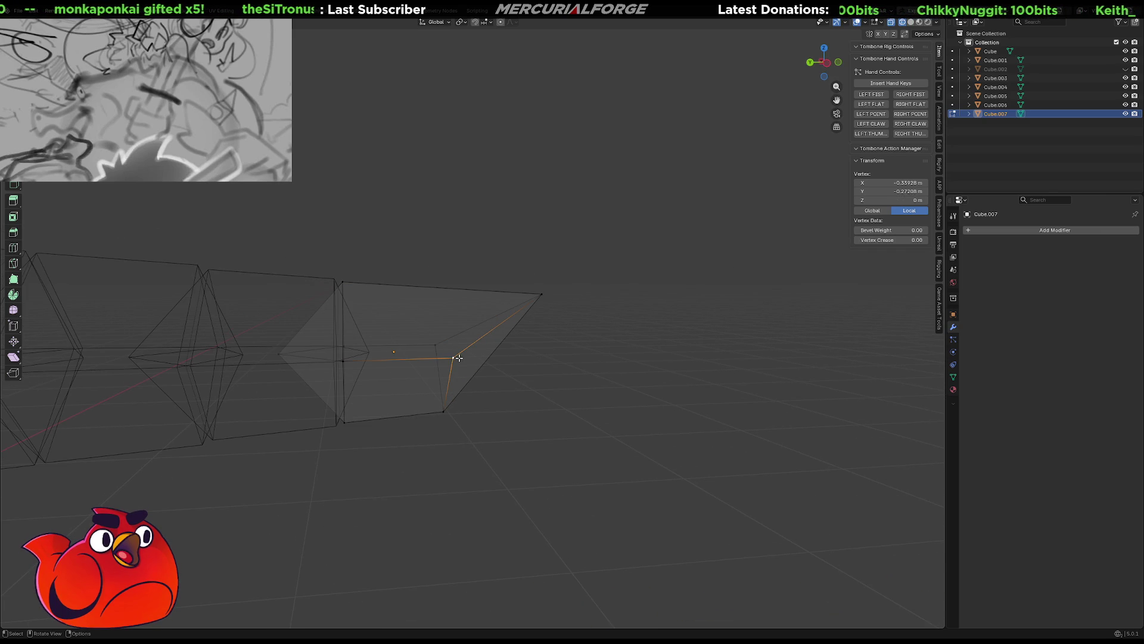
pyautogui.click(452, 332)
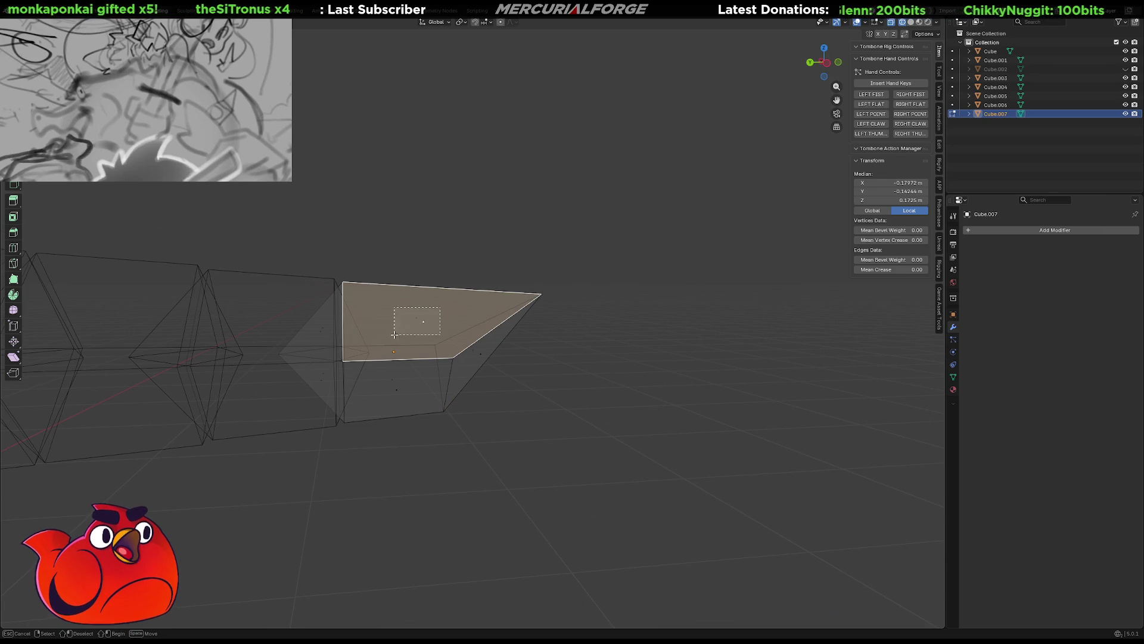
pyautogui.hotkey('ctrl', 't')
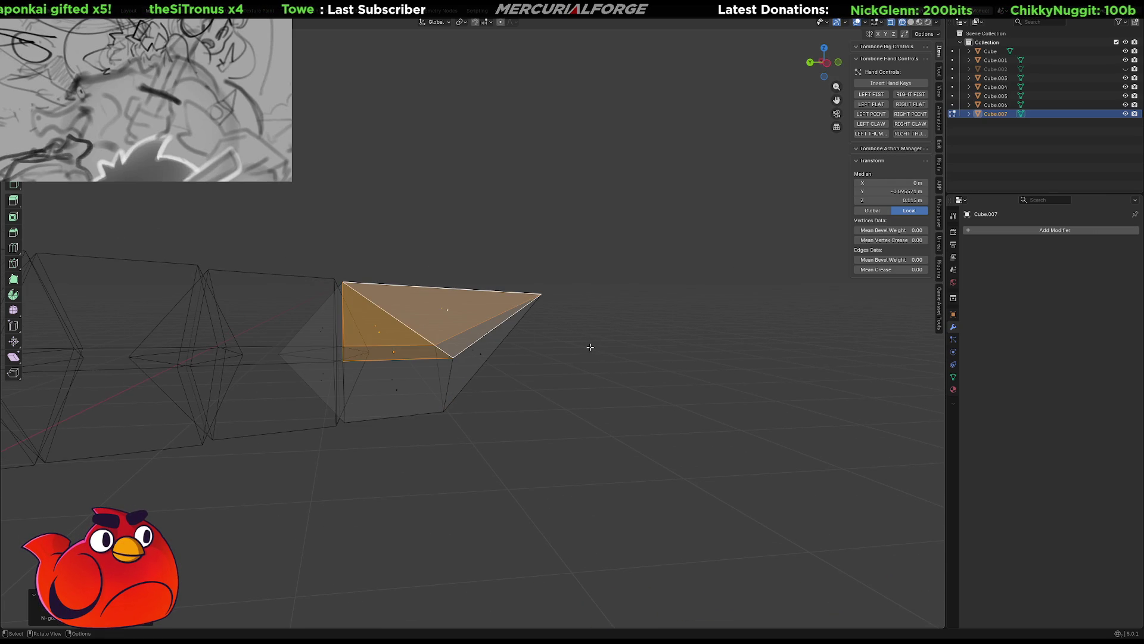
pyautogui.click(590, 347)
pyautogui.moveTo(591, 347); pyautogui.dragTo(417, 356, button='middle')
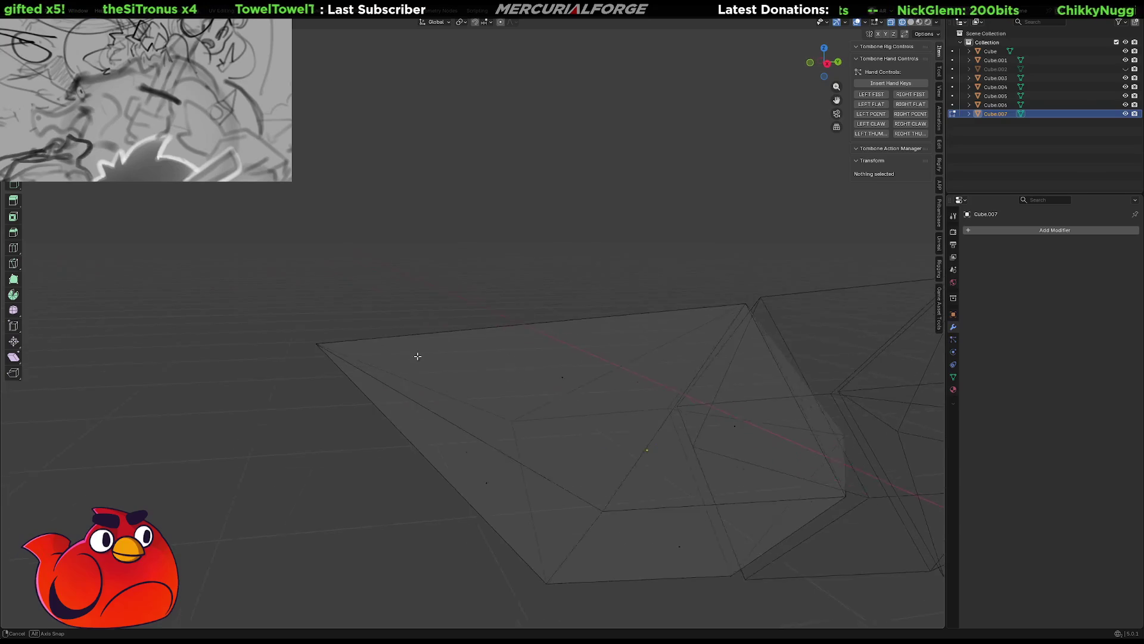
pyautogui.scroll(-3, 416, 355)
pyautogui.scroll(-3, 396, 346)
pyautogui.moveTo(431, 353)
pyautogui.mouseDown(button='middle')
pyautogui.moveTo(472, 340)
pyautogui.moveTo(572, 346)
pyautogui.mouseUp(button='middle')
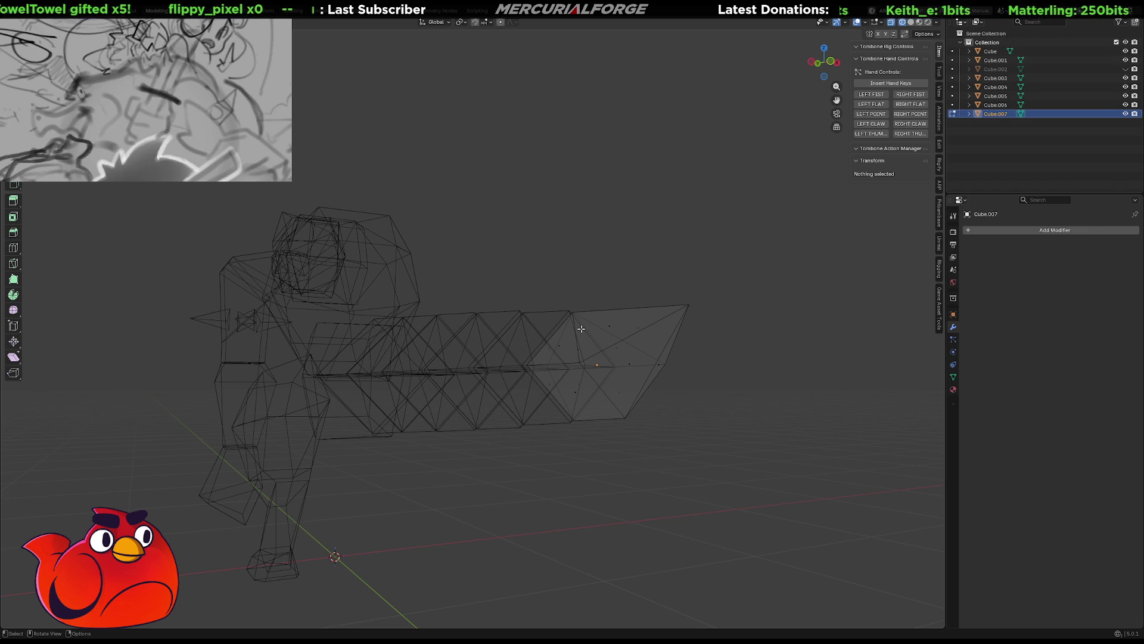
pyautogui.scroll(3, 580, 326)
pyautogui.scroll(5, 577, 324)
pyautogui.moveTo(626, 332)
pyautogui.keyDown('shift'); pyautogui.mouseDown(button='middle')
pyautogui.moveTo(873, 320)
pyautogui.moveTo(678, 357)
pyautogui.mouseUp(button='middle'); pyautogui.keyUp('shift')
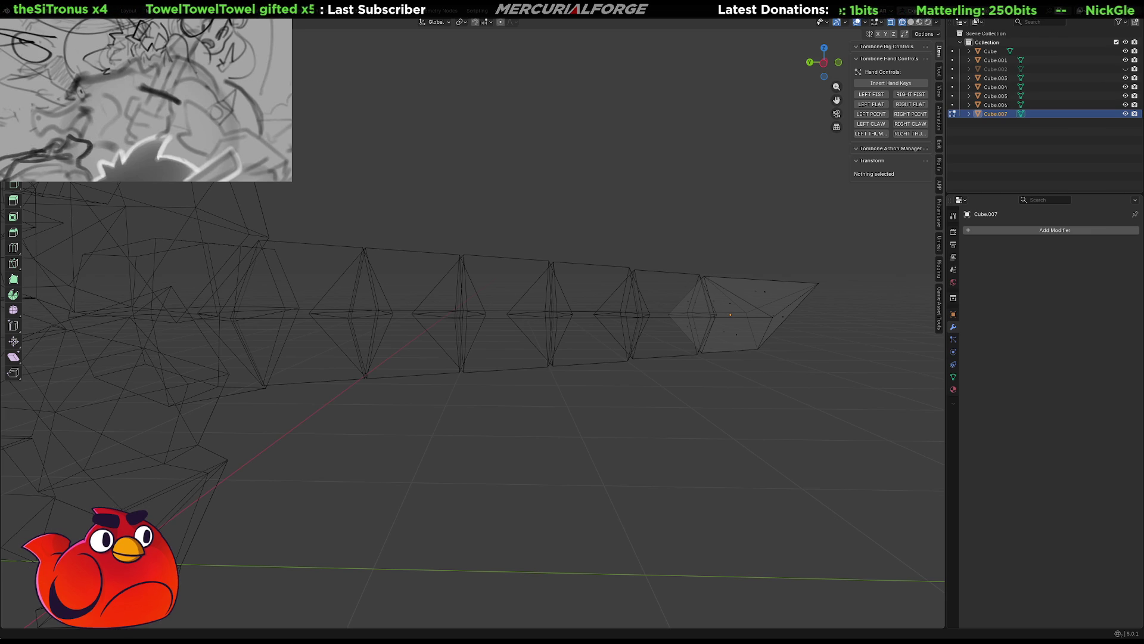
pyautogui.moveTo(698, 301)
pyautogui.mouseDown(button='middle')
pyautogui.moveTo(727, 469)
pyautogui.moveTo(721, 332)
pyautogui.mouseUp(button='middle')
pyautogui.scroll(-2, 697, 349)
pyautogui.press('Tab')
pyautogui.press('Tab')
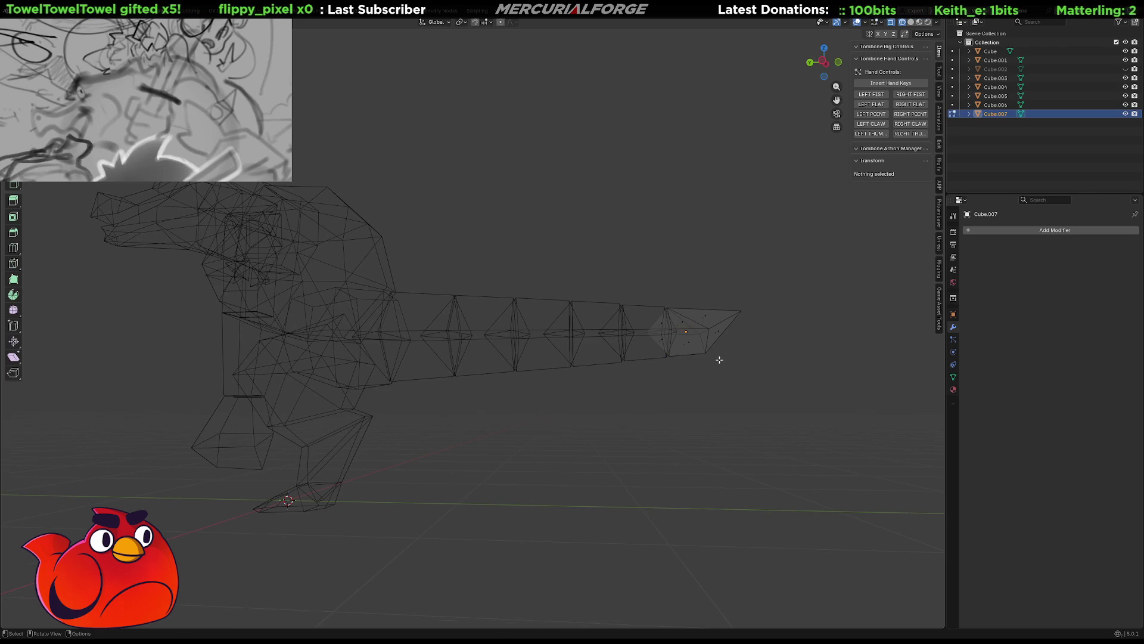
pyautogui.moveTo(713, 370)
pyautogui.mouseDown(button='middle')
pyautogui.moveTo(755, 397)
pyautogui.moveTo(775, 378)
pyautogui.mouseUp(button='middle')
pyautogui.press('x')
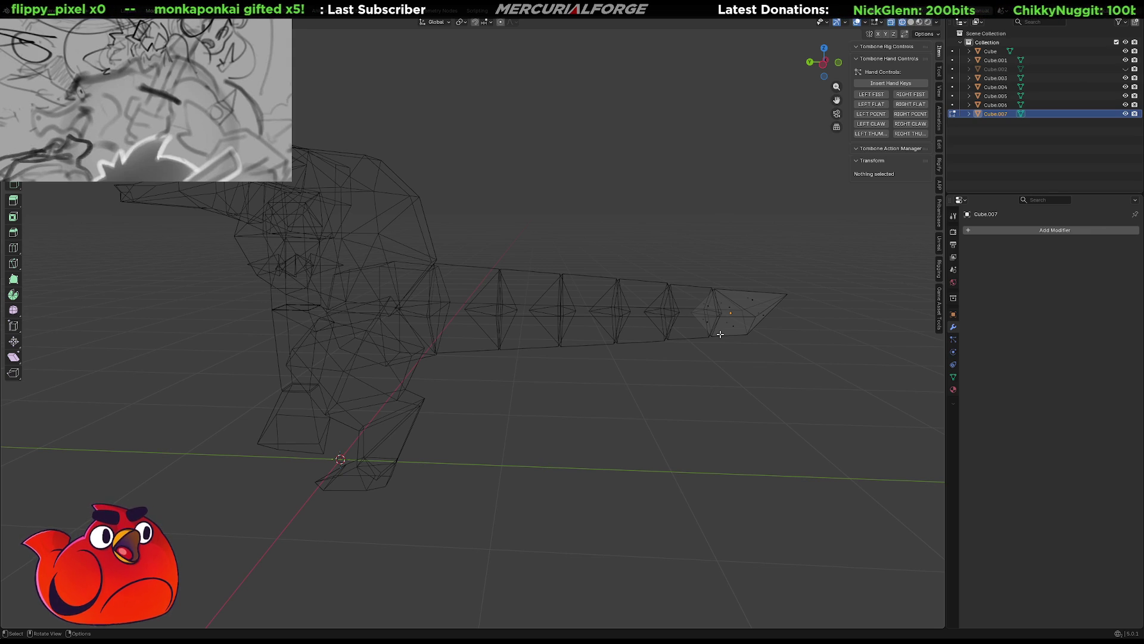
pyautogui.moveTo(689, 388)
pyautogui.keyDown('shift'); pyautogui.mouseDown(button='middle')
pyautogui.moveTo(697, 383)
pyautogui.moveTo(639, 365)
pyautogui.mouseUp(button='middle'); pyautogui.keyUp('shift')
pyautogui.press('Tab')
pyautogui.press('Tab')
pyautogui.scroll(3, 659, 352)
pyautogui.moveTo(492, 376)
pyautogui.mouseDown(button='middle')
pyautogui.moveTo(461, 409)
pyautogui.moveTo(535, 402)
pyautogui.mouseUp(button='middle')
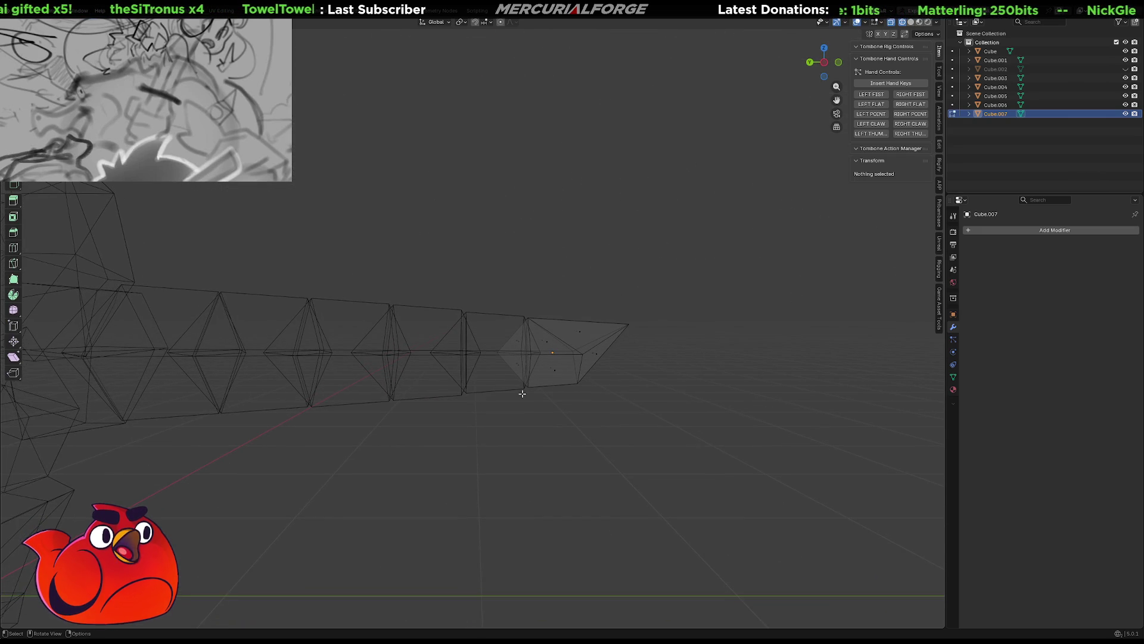
# Snap to a straight orthographic side view centred on the tail tip and turn X-ray off
pyautogui.keyDown('alt'); pyautogui.moveTo(536, 403); pyautogui.dragTo(522, 393, button='middle'); pyautogui.keyUp('alt')
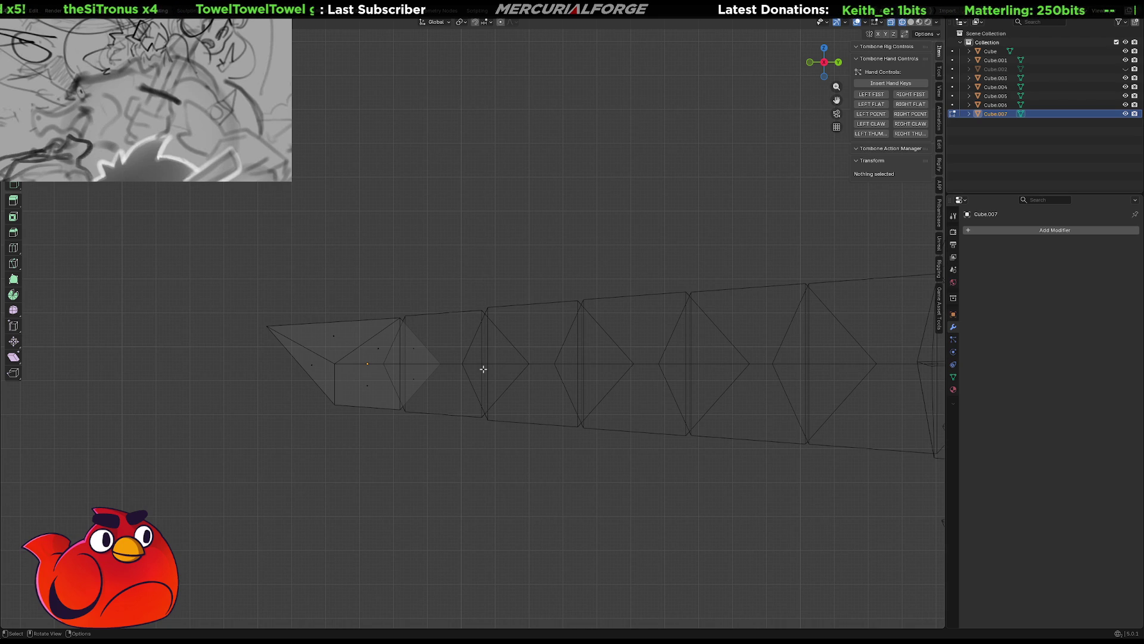
pyautogui.keyDown('shift'); pyautogui.moveTo(488, 370); pyautogui.dragTo(558, 370, button='middle'); pyautogui.keyUp('shift')
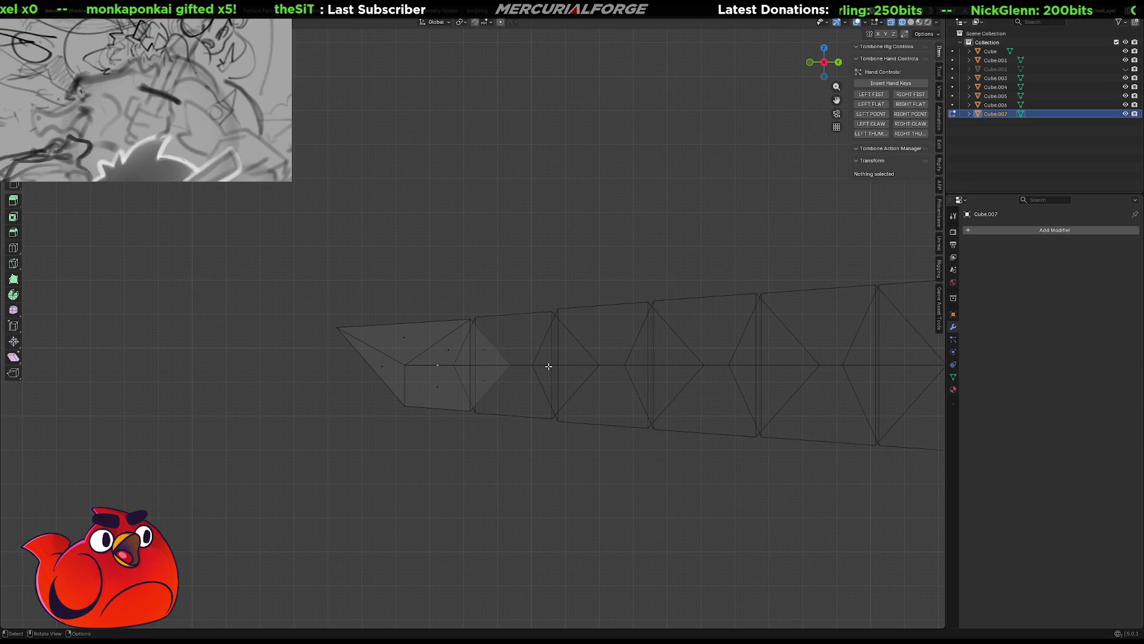
pyautogui.press('shift')
pyautogui.hotkey('shift', 'z')
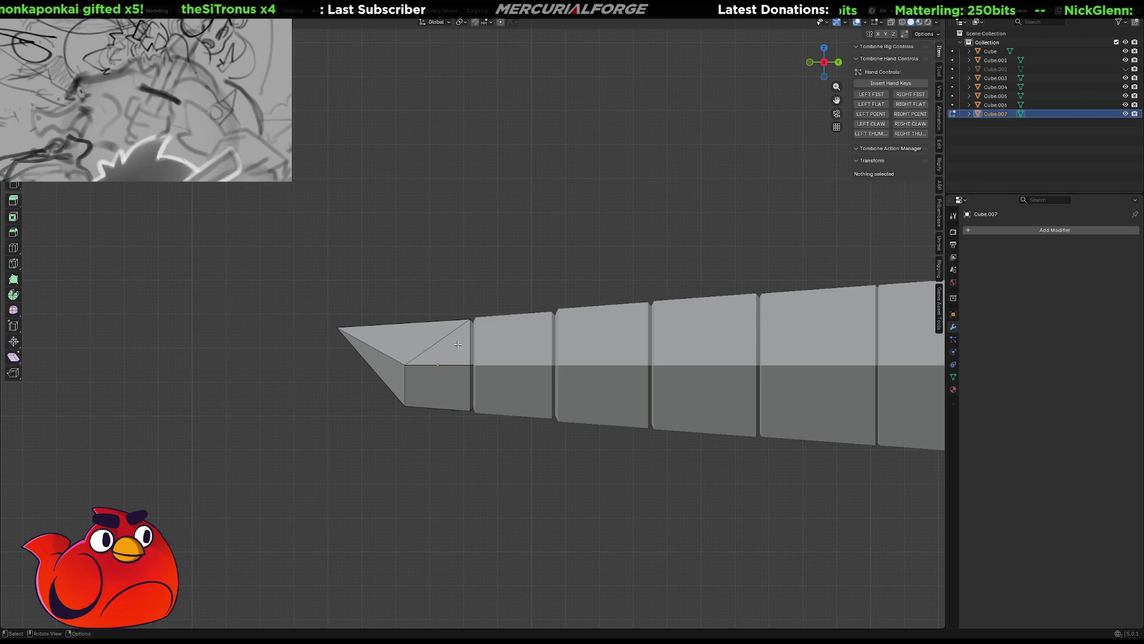
# Set the transform pivot to 3D Cursor, trial-rotate the tail tip and undo it
pyautogui.click(451, 368)
pyautogui.press('shift')
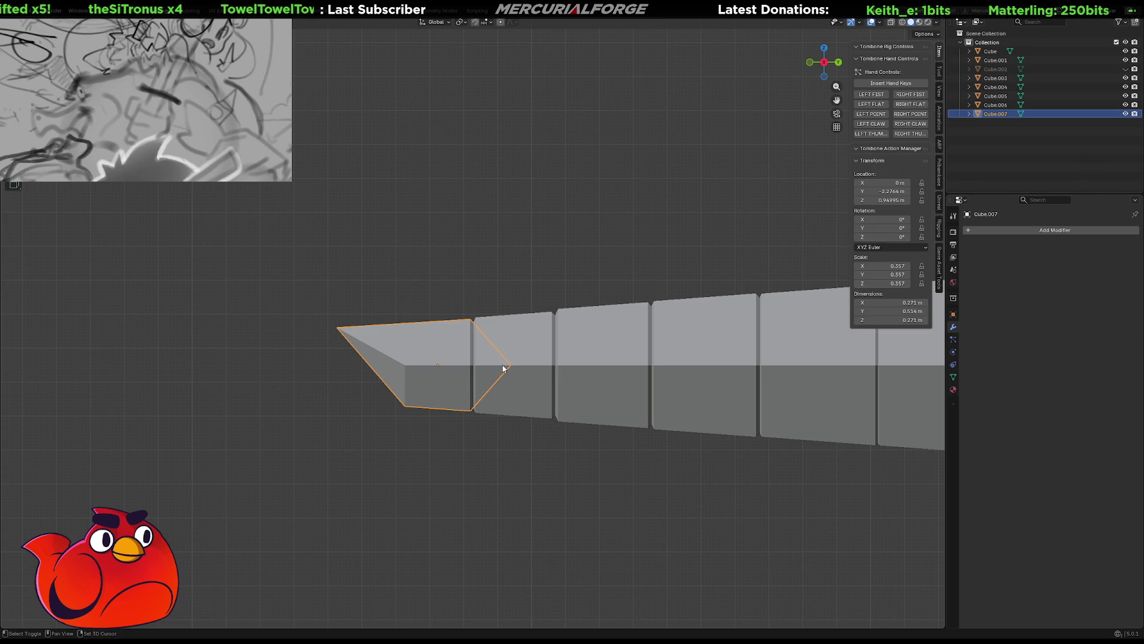
pyautogui.press('g')
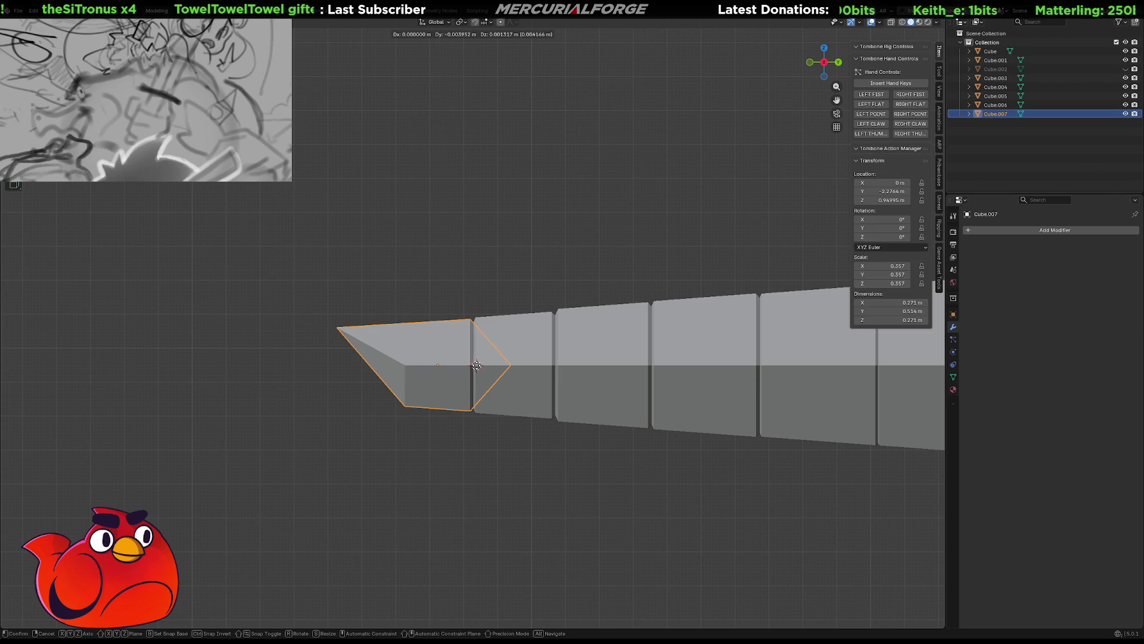
pyautogui.press('Escape')
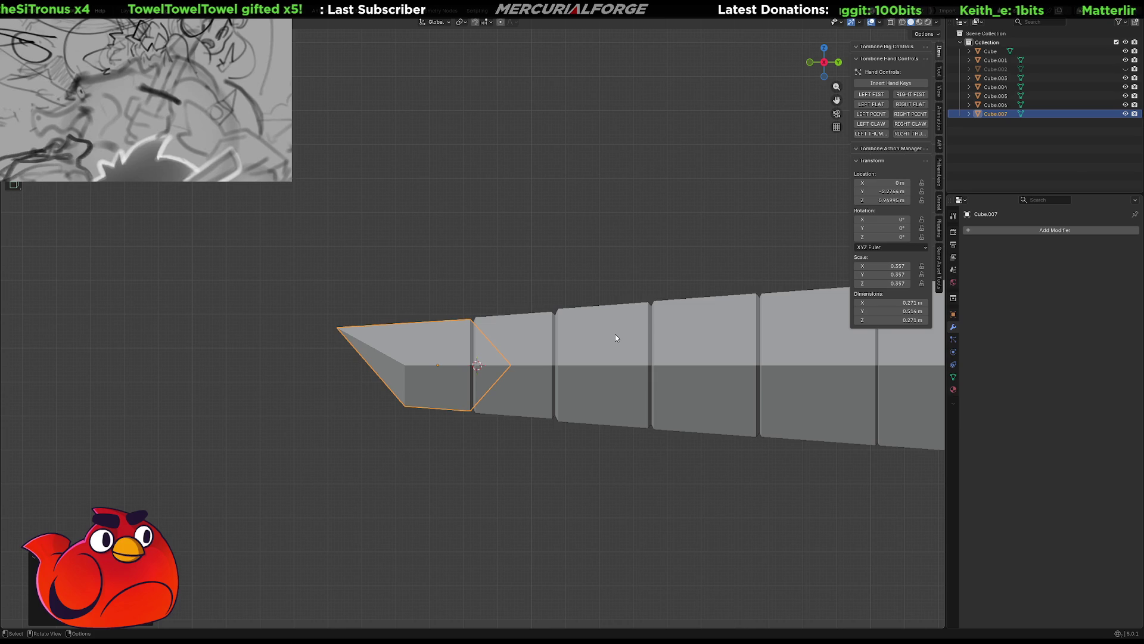
pyautogui.press('.')
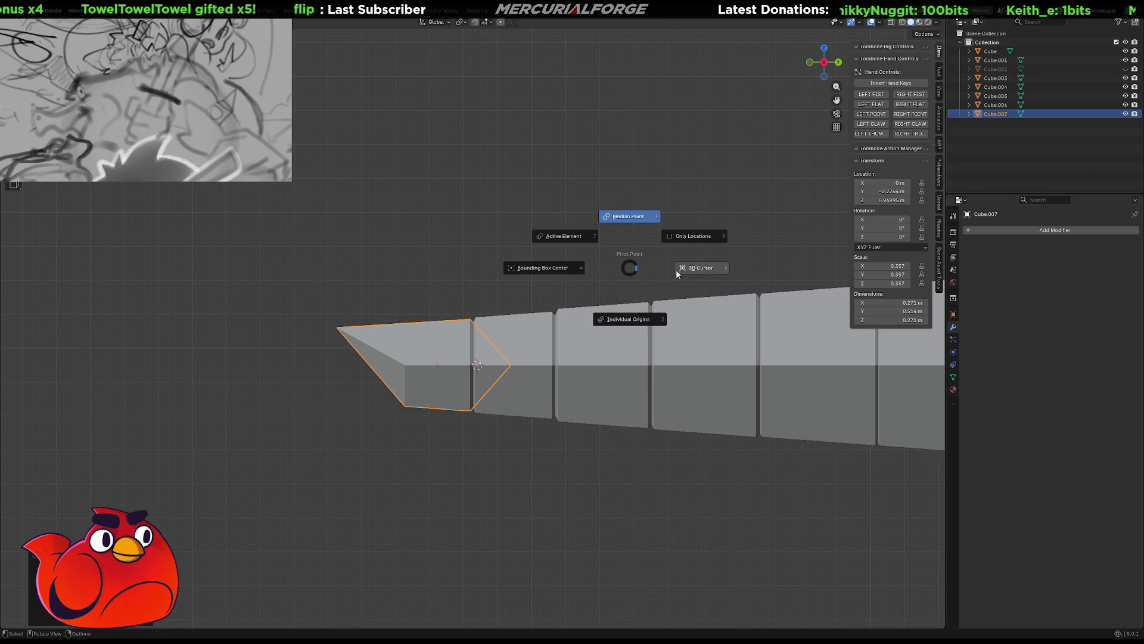
pyautogui.click(677, 269)
pyautogui.press('r')
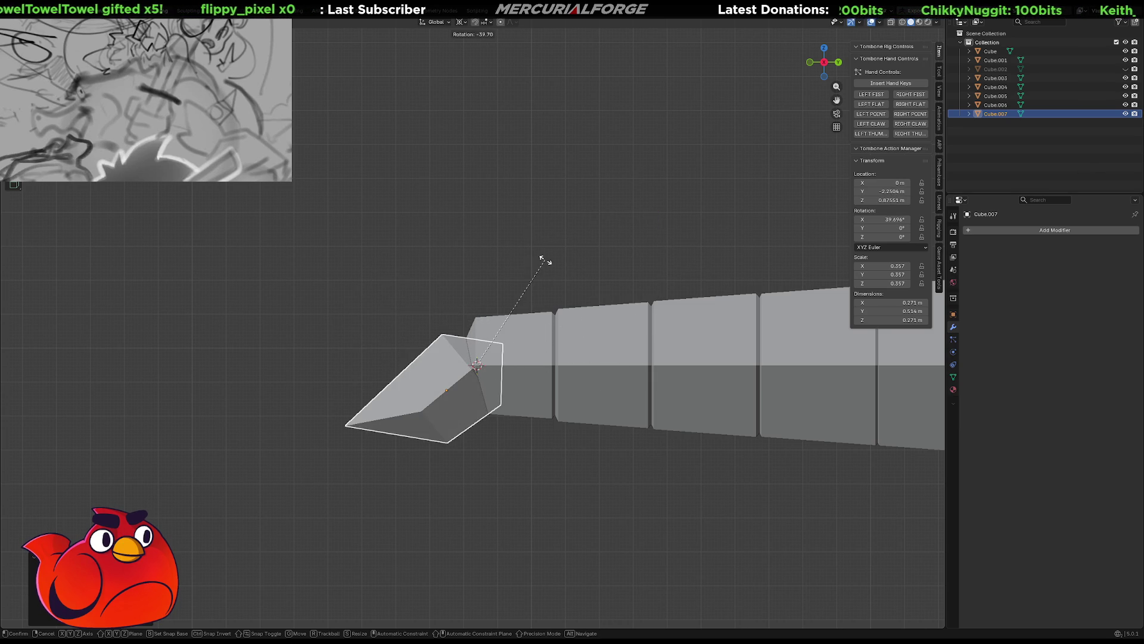
pyautogui.click(573, 294)
pyautogui.hotkey('ctrl', 'z')
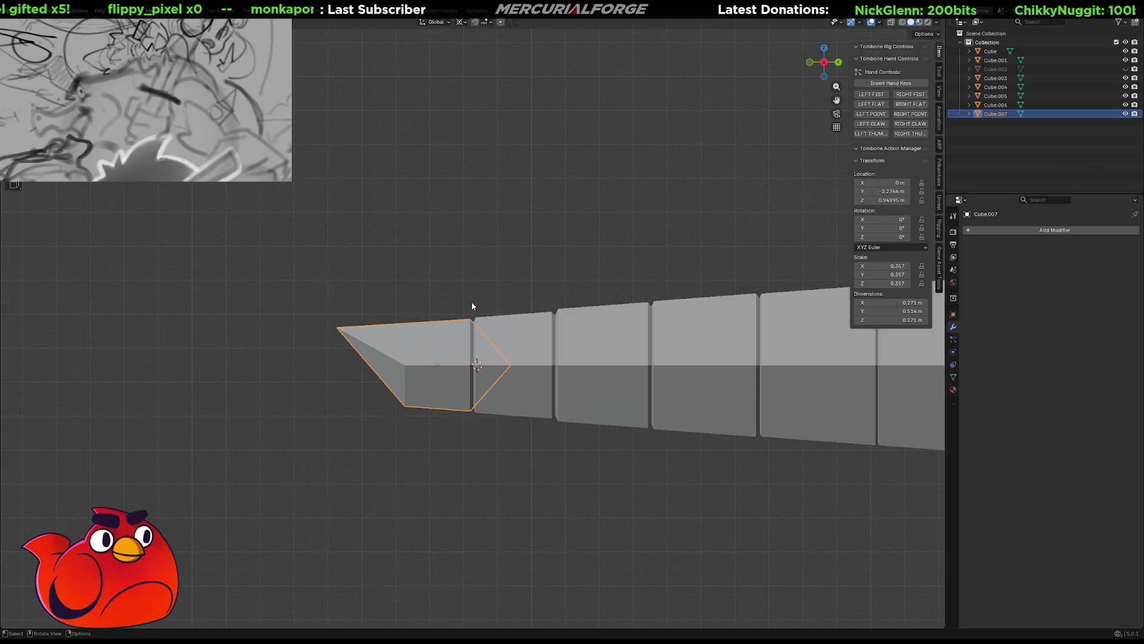
# In Top view place the 3D cursor at the tip's joint, test-rotate the tip, then clear the rotation
pyautogui.press('KP_7')
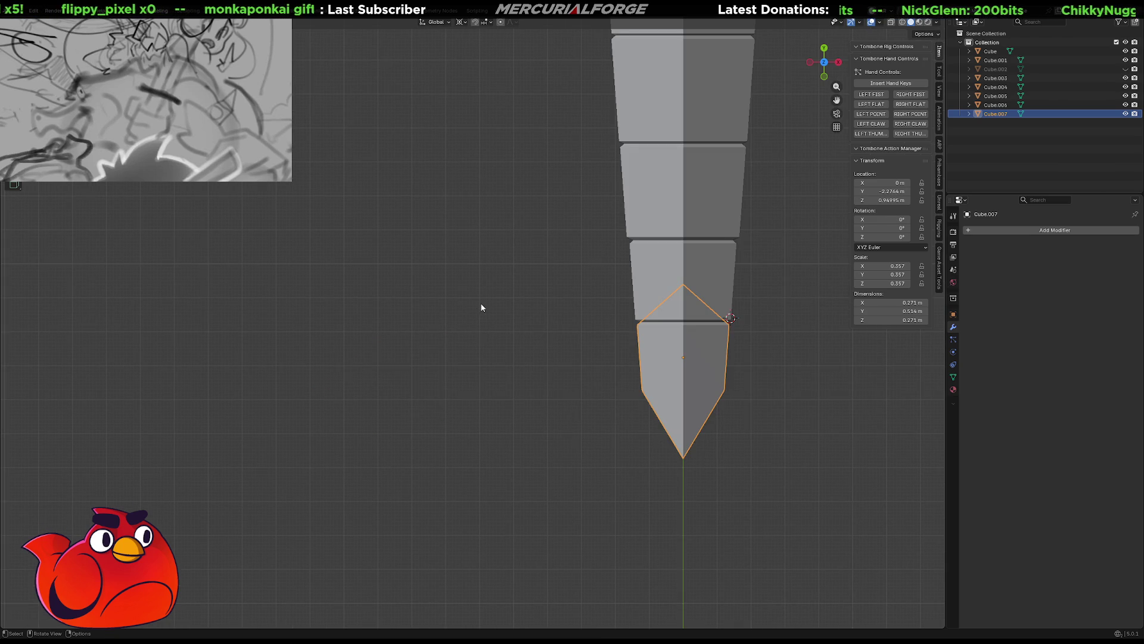
pyautogui.press('shift')
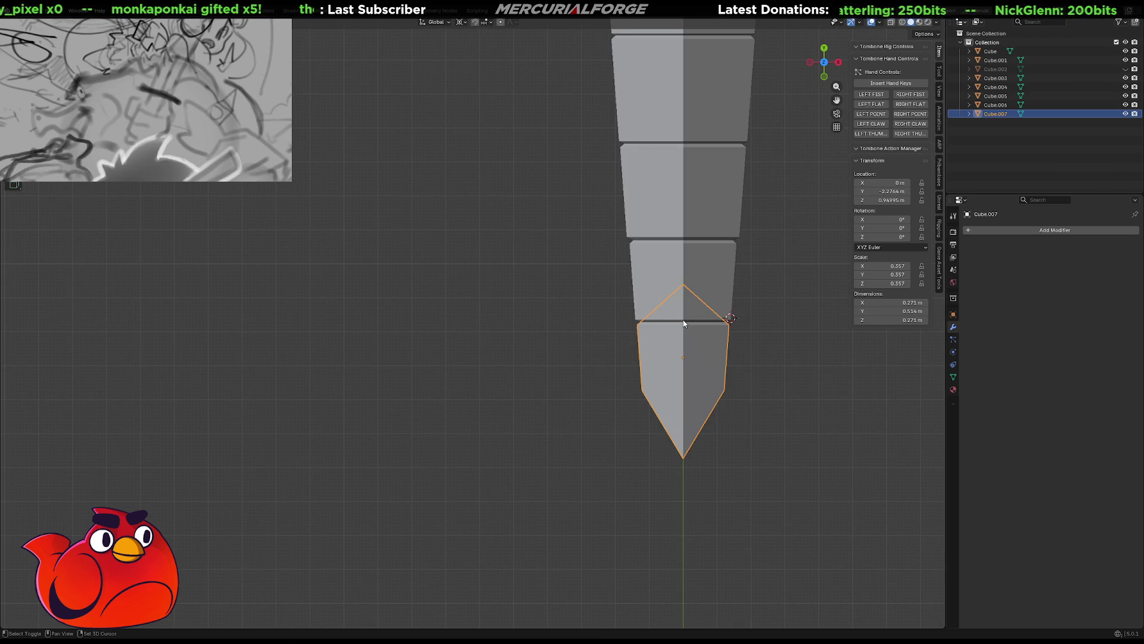
pyautogui.keyDown('shift'); pyautogui.rightClick(683, 323); pyautogui.keyUp('shift')
pyautogui.keyDown('shift'); pyautogui.moveTo(716, 359); pyautogui.dragTo(646, 383, button='middle'); pyautogui.keyUp('shift')
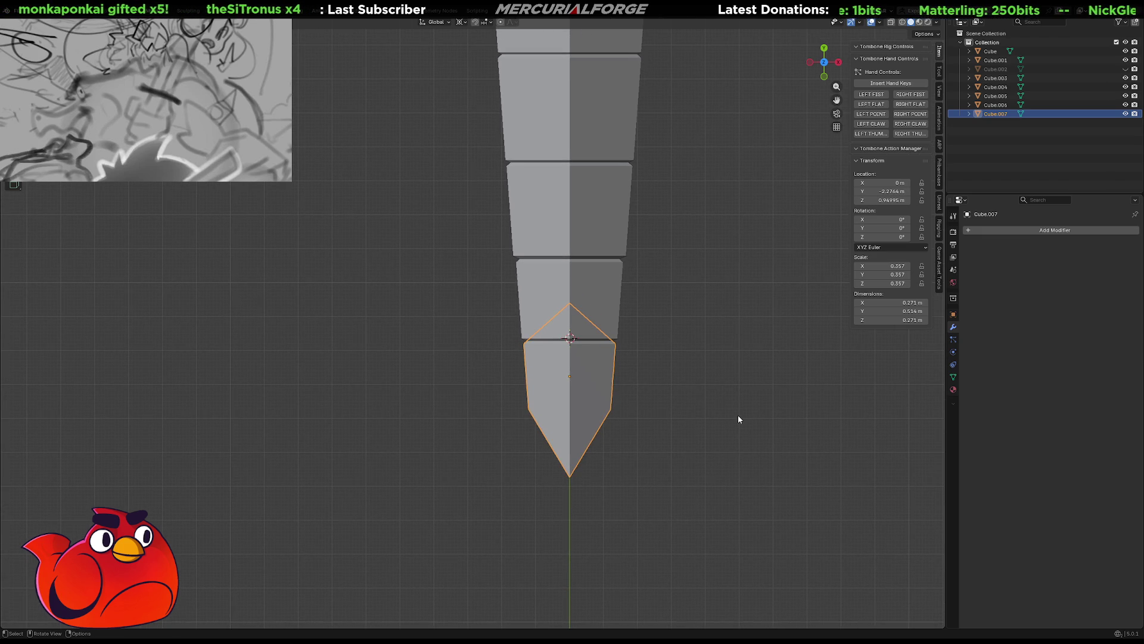
pyautogui.press('r')
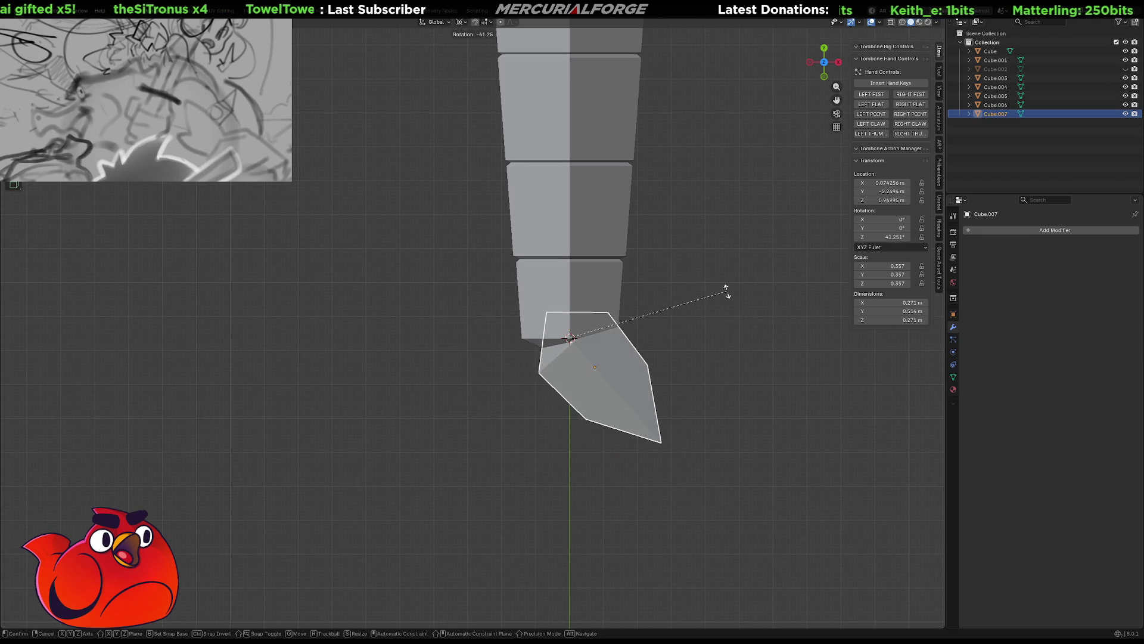
pyautogui.click(589, 423)
pyautogui.moveTo(673, 468)
pyautogui.mouseDown(button='middle')
pyautogui.moveTo(538, 394)
pyautogui.moveTo(660, 425)
pyautogui.moveTo(636, 398)
pyautogui.mouseUp(button='middle')
pyautogui.hotkey('ctrl', 'z')
pyautogui.scroll(3, 537, 400)
pyautogui.scroll(2, 482, 407)
# Orbit and pan to a close side view of the tail and select the pointed tip piece
pyautogui.moveTo(465, 414); pyautogui.dragTo(684, 376, button='middle')
pyautogui.scroll(2, 684, 376)
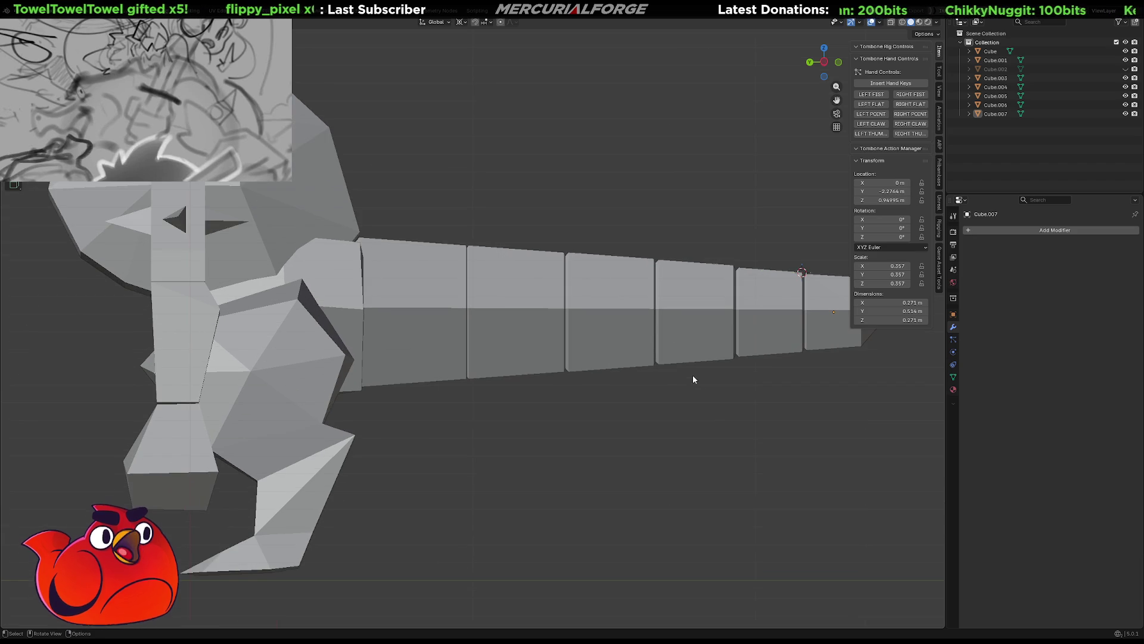
pyautogui.scroll(-3, 693, 379)
pyautogui.scroll(-2, 545, 409)
pyautogui.scroll(2, 577, 402)
pyautogui.scroll(2, 626, 394)
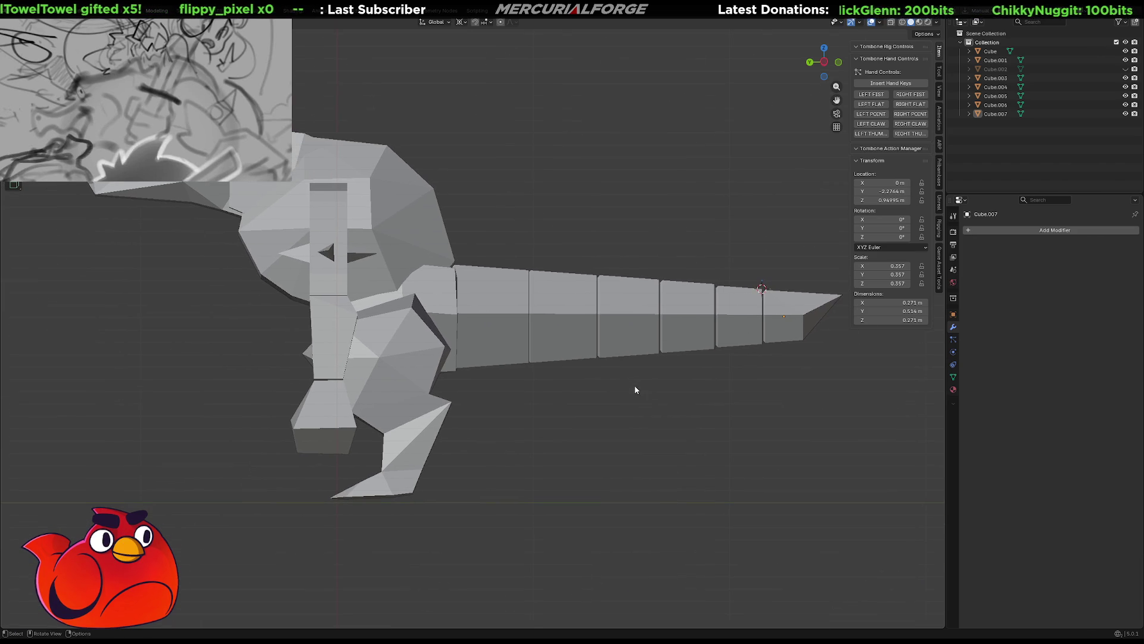
pyautogui.moveTo(638, 388)
pyautogui.mouseDown(button='middle')
pyautogui.moveTo(513, 432)
pyautogui.moveTo(416, 413)
pyautogui.moveTo(525, 396)
pyautogui.moveTo(677, 399)
pyautogui.moveTo(679, 383)
pyautogui.moveTo(664, 386)
pyautogui.moveTo(669, 393)
pyautogui.mouseUp(button='middle')
pyautogui.scroll(1, 699, 350)
pyautogui.scroll(3, 693, 354)
pyautogui.keyDown('shift'); pyautogui.moveTo(694, 354); pyautogui.dragTo(568, 349, button='middle'); pyautogui.keyUp('shift')
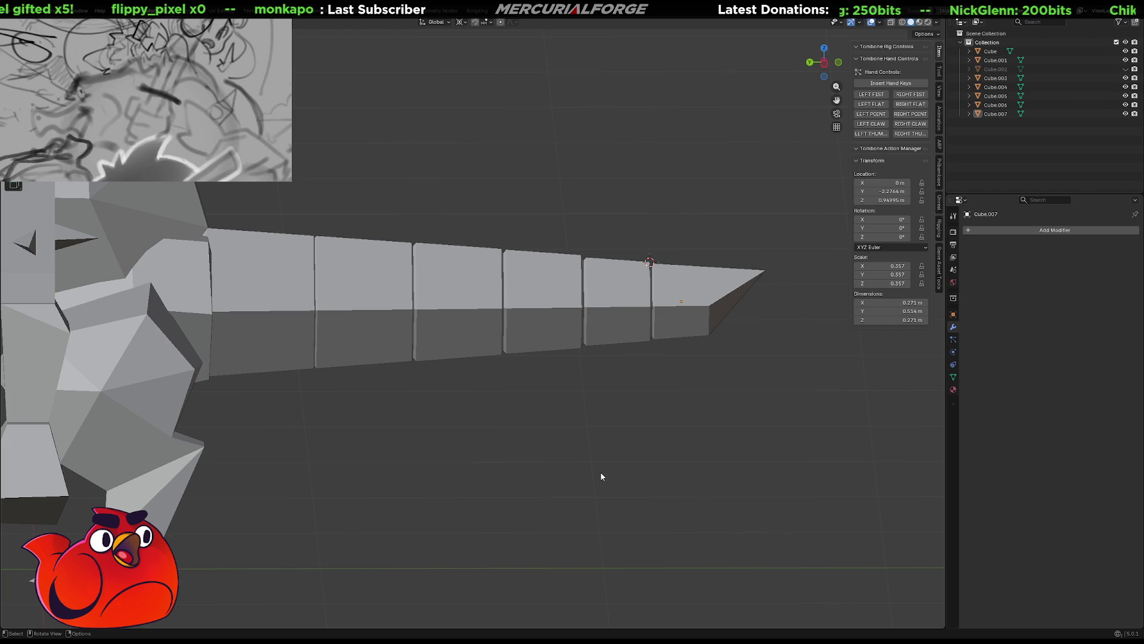
pyautogui.click(689, 288)
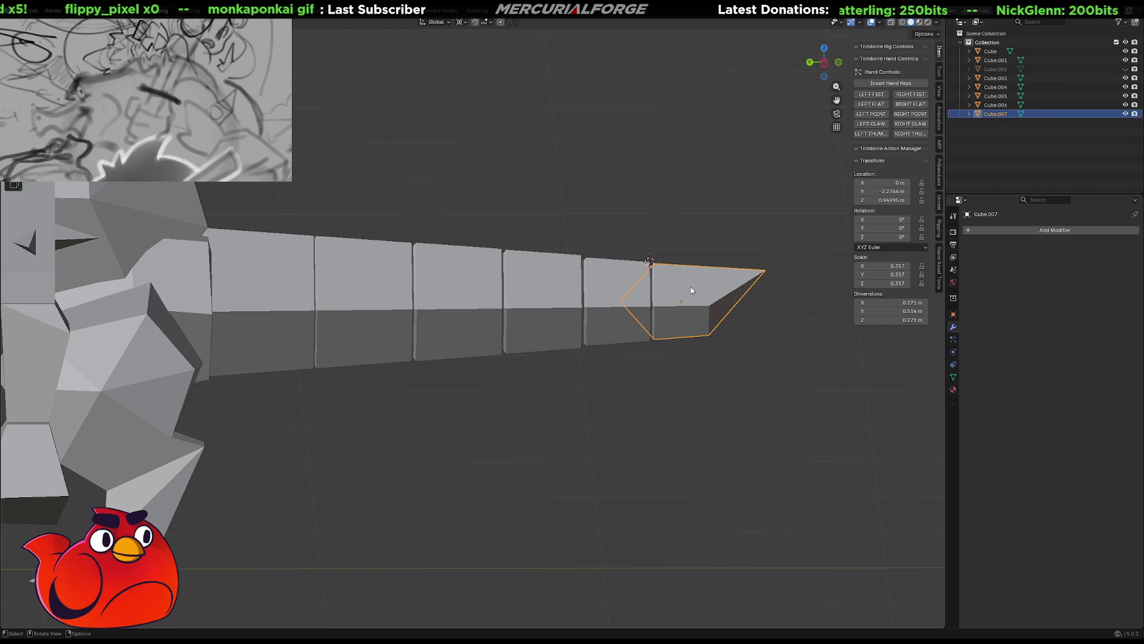
# In Edit Mode with X-ray, box-select the tip's inner-end vertices and move them along Y toward the body
pyautogui.press('Tab')
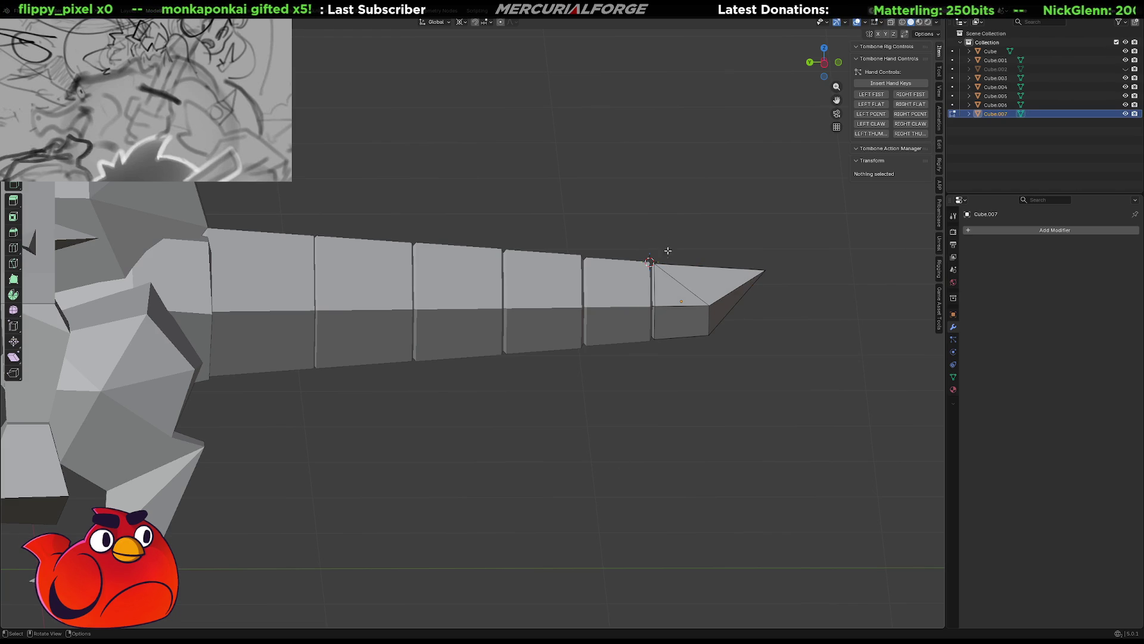
pyautogui.hotkey('shift', 'z')
pyautogui.moveTo(671, 230)
pyautogui.mouseDown()
pyautogui.moveTo(601, 386)
pyautogui.moveTo(610, 378)
pyautogui.mouseUp()
pyautogui.moveTo(697, 212); pyautogui.dragTo(593, 370)
pyautogui.press('g')
pyautogui.press('y')
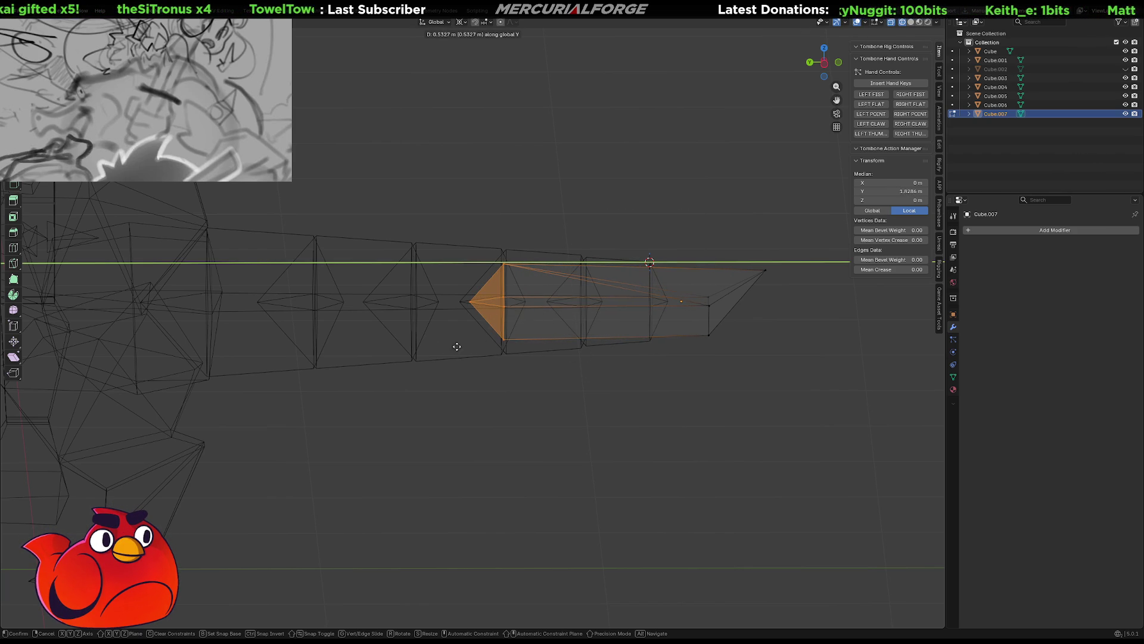
pyautogui.click(523, 346)
# Dismiss the merge and pivot menus, scale the inner end up to overlap the previous segment, and leave Edit Mode
pyautogui.press('s')
pyautogui.press('Escape')
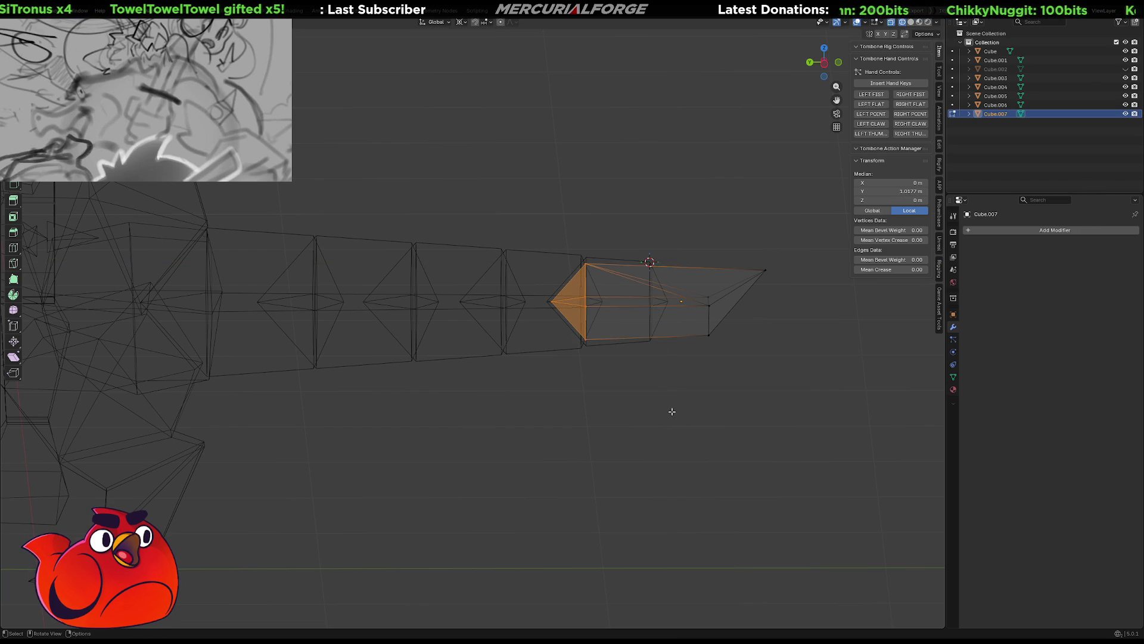
pyautogui.press('m')
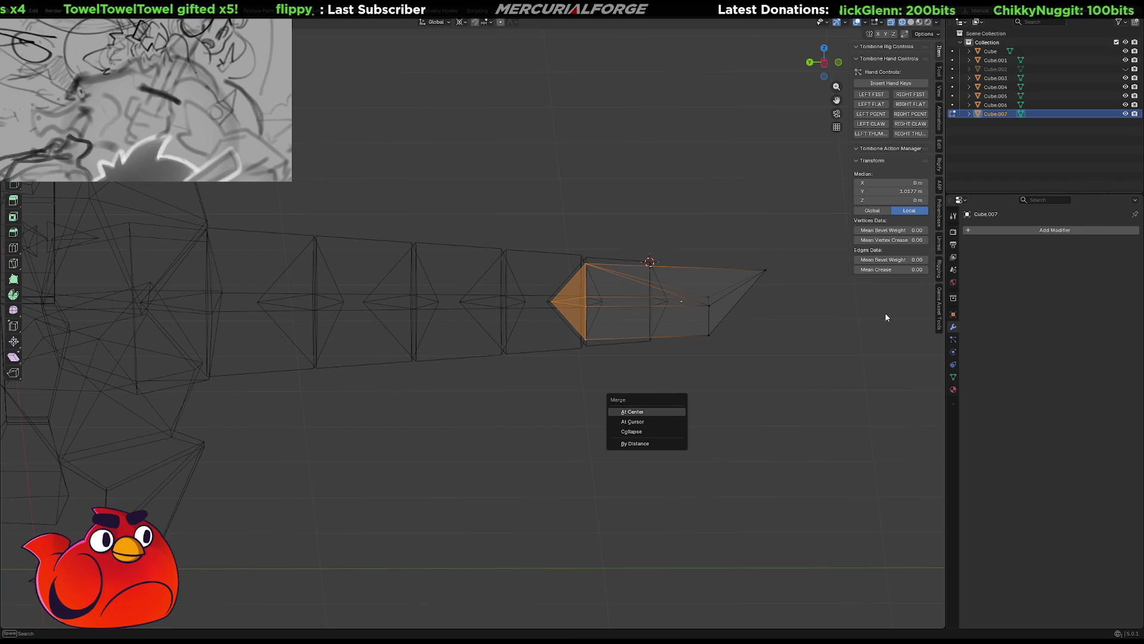
pyautogui.press('Escape')
pyautogui.press('KP_Divide')
pyautogui.press('KP_Divide')
pyautogui.press('z')
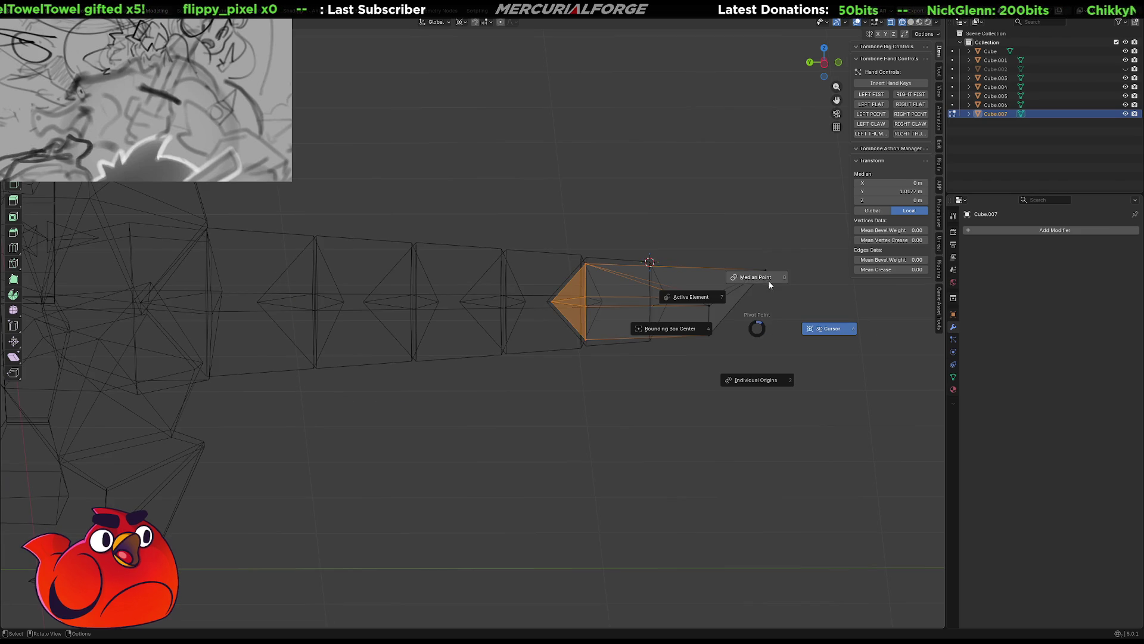
pyautogui.press('Escape')
pyautogui.press('s')
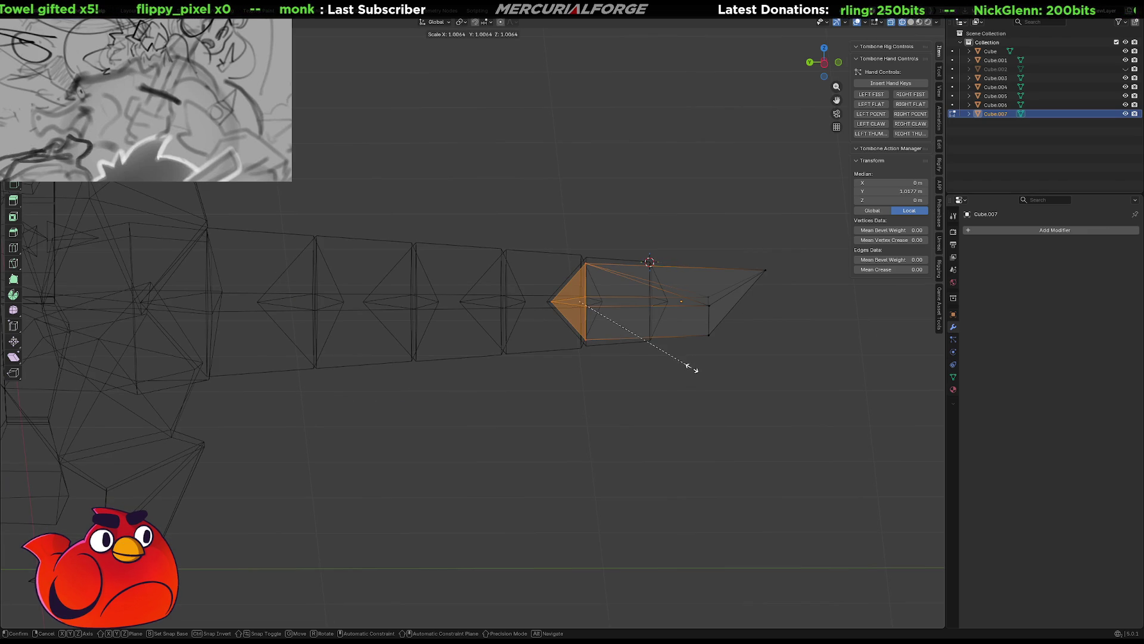
pyautogui.click(689, 402)
pyautogui.keyDown('shift'); pyautogui.moveTo(635, 383); pyautogui.dragTo(689, 396, button='middle'); pyautogui.keyUp('shift')
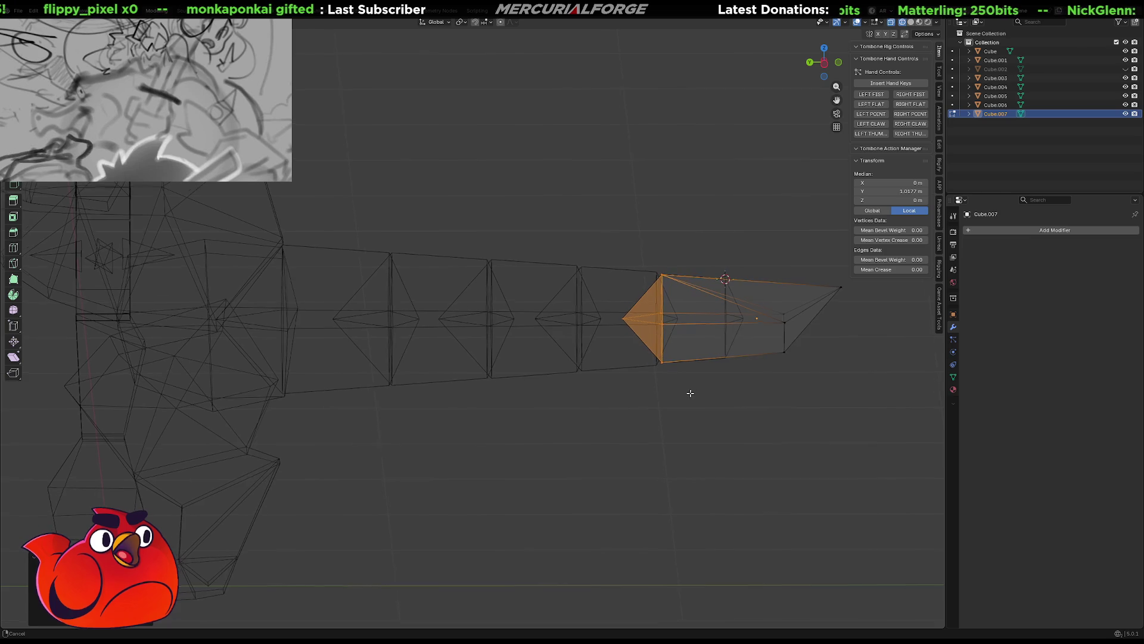
pyautogui.press('Tab')
pyautogui.click(627, 399)
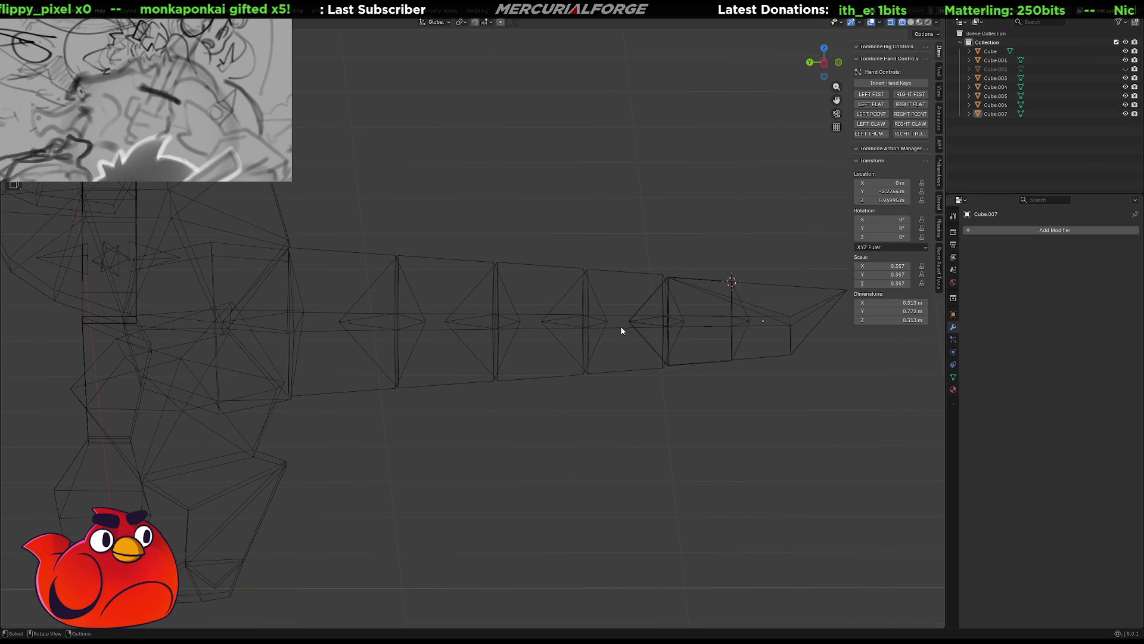
# Slide the pointed inner end of Cube.005 along Y toward the body
pyautogui.click(623, 270)
pyautogui.press('Tab')
pyautogui.press('Tab')
pyautogui.press('Tab')
pyautogui.press('g')
pyautogui.press('y')
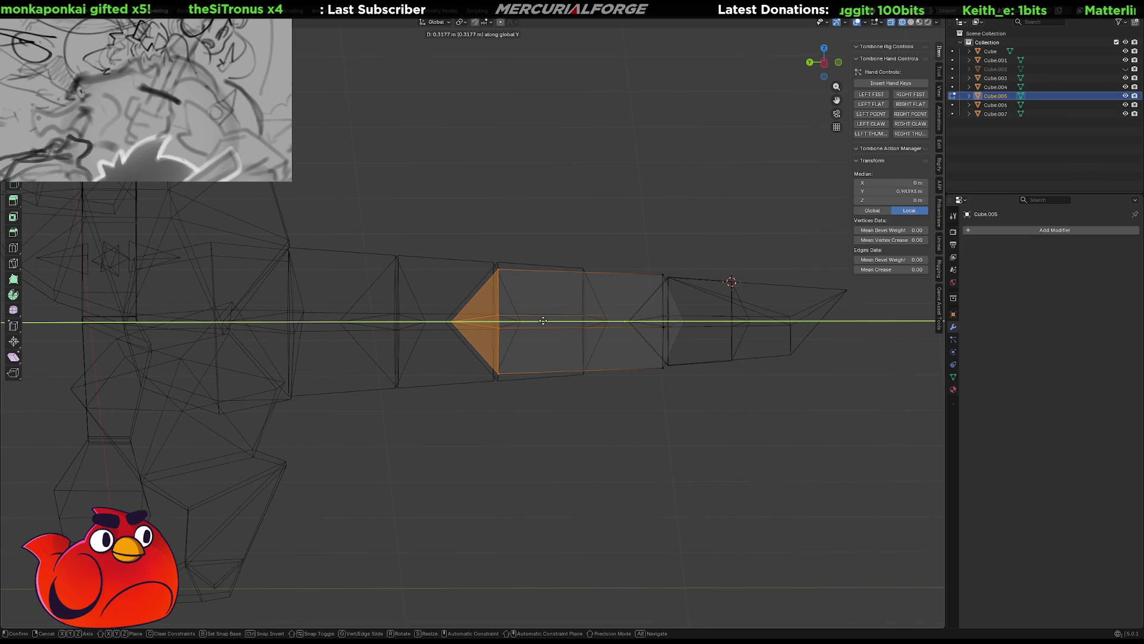
pyautogui.click(543, 321)
# Enlarge the inner end about 12% and nudge it along Y again, then return to Object Mode
pyautogui.press('s')
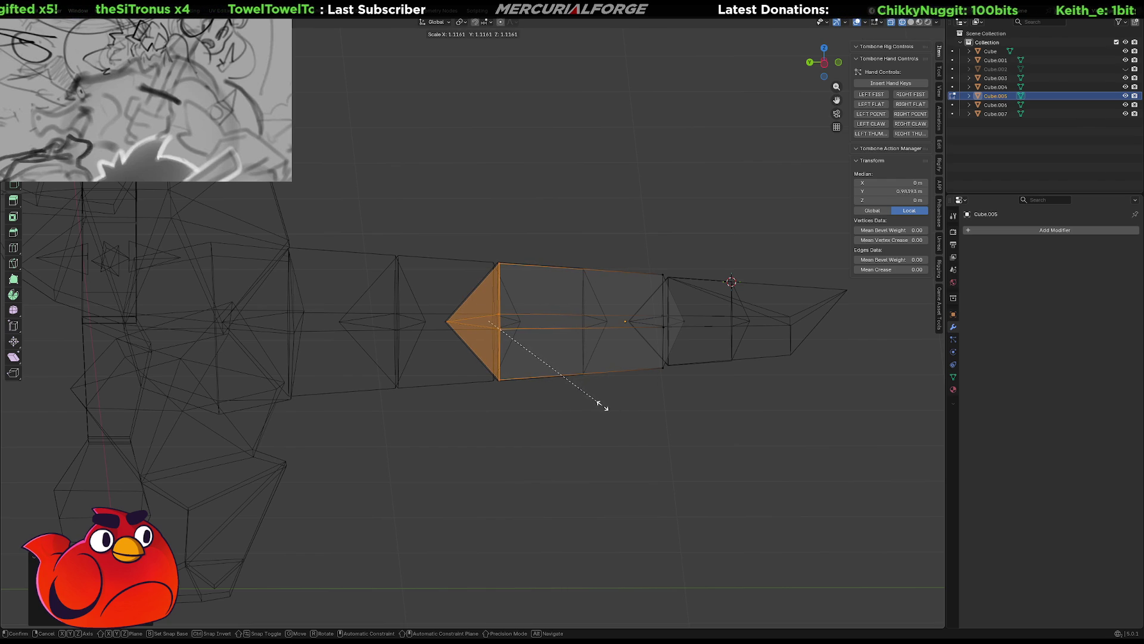
pyautogui.press('g')
pyautogui.press('y')
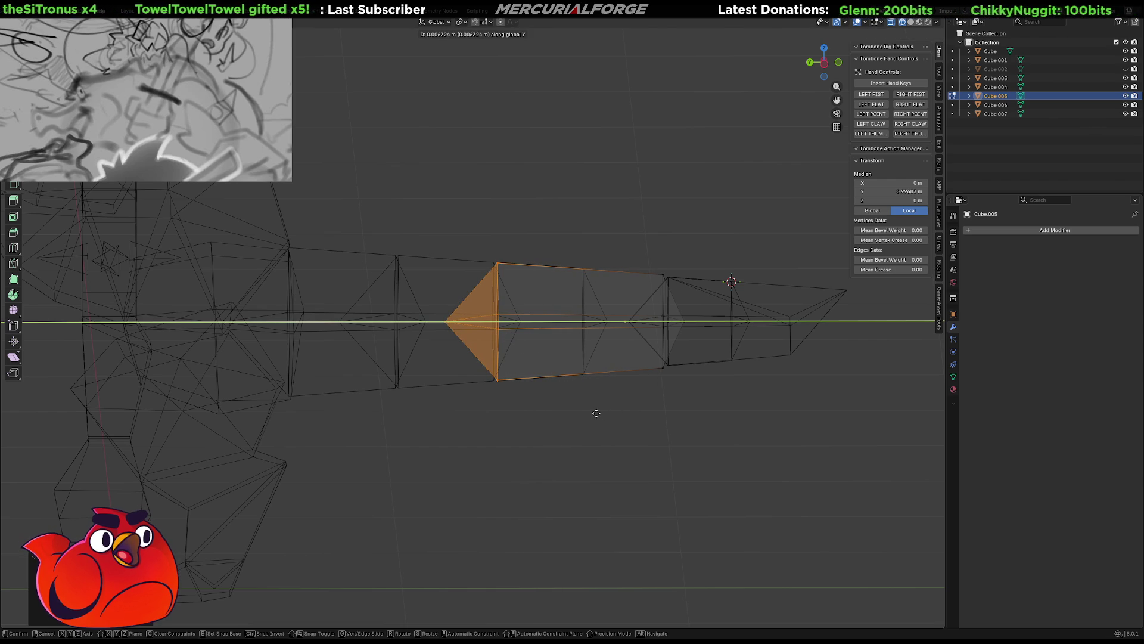
pyautogui.click(596, 412)
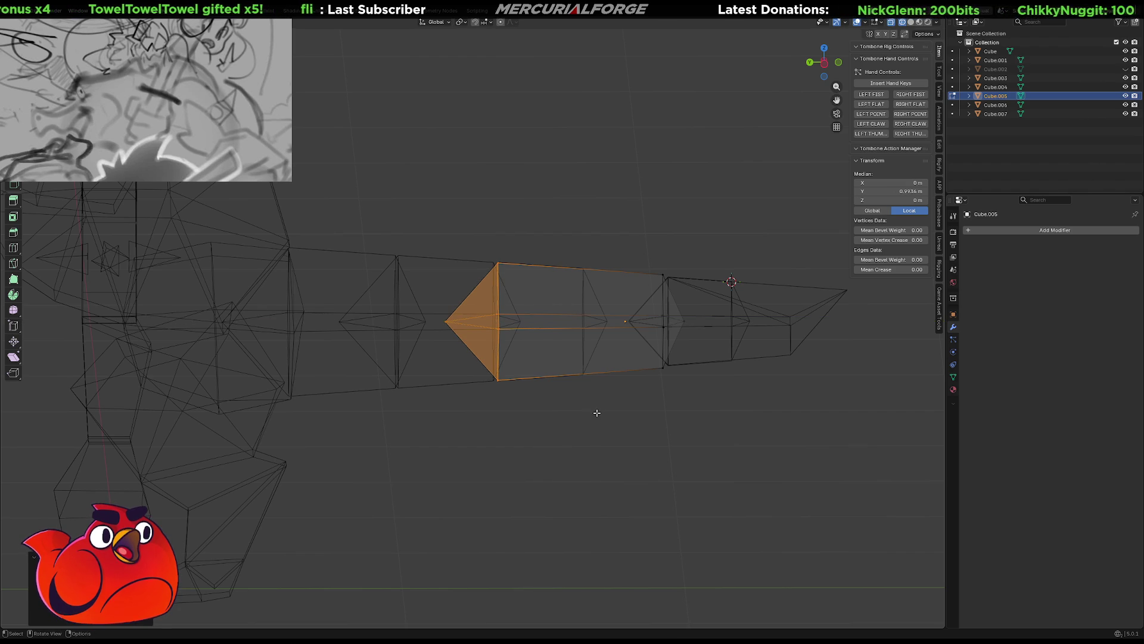
pyautogui.press('Tab')
pyautogui.click(497, 289)
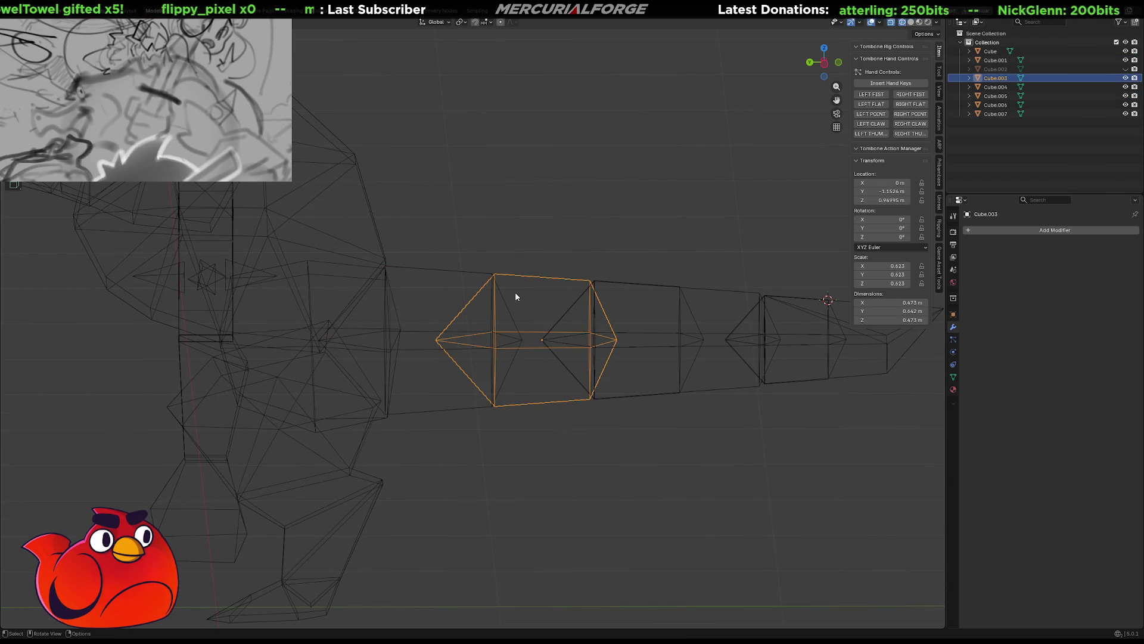
# Slide the inner point vertices of Cube.003 along Y down the tail's length
pyautogui.press('Tab')
pyautogui.press('Tab')
pyautogui.press('Tab')
pyautogui.moveTo(523, 185); pyautogui.dragTo(414, 488)
pyautogui.press('g')
pyautogui.press('y')
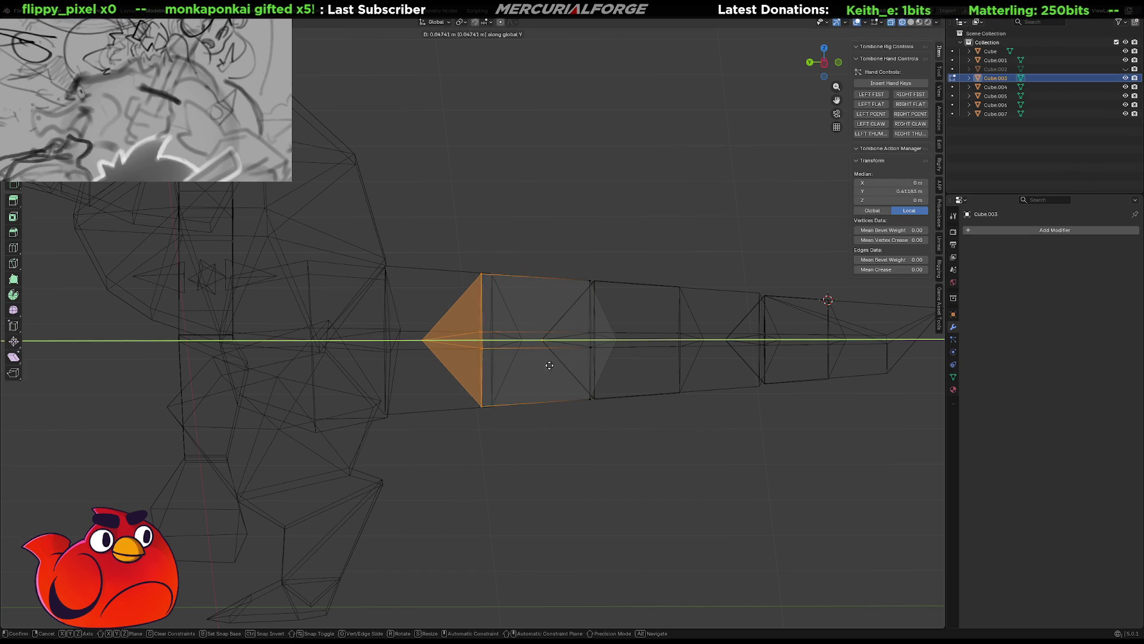
pyautogui.click(459, 360)
# Abandon a resize of the pointed end and leave mesh editing with nothing selected
pyautogui.press('s')
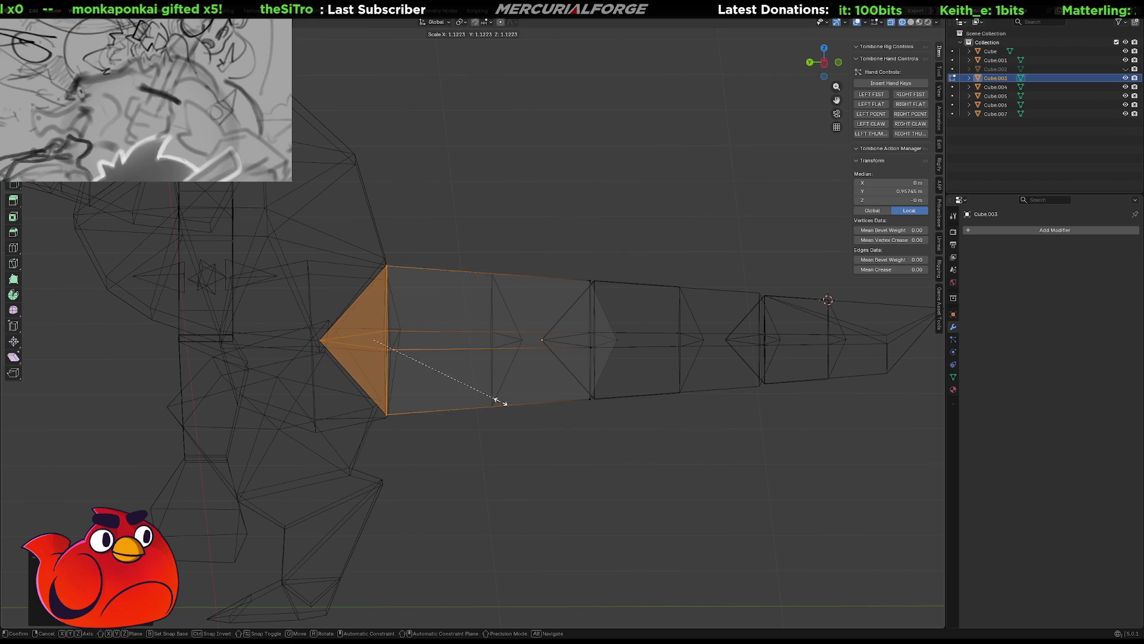
pyautogui.click(499, 402)
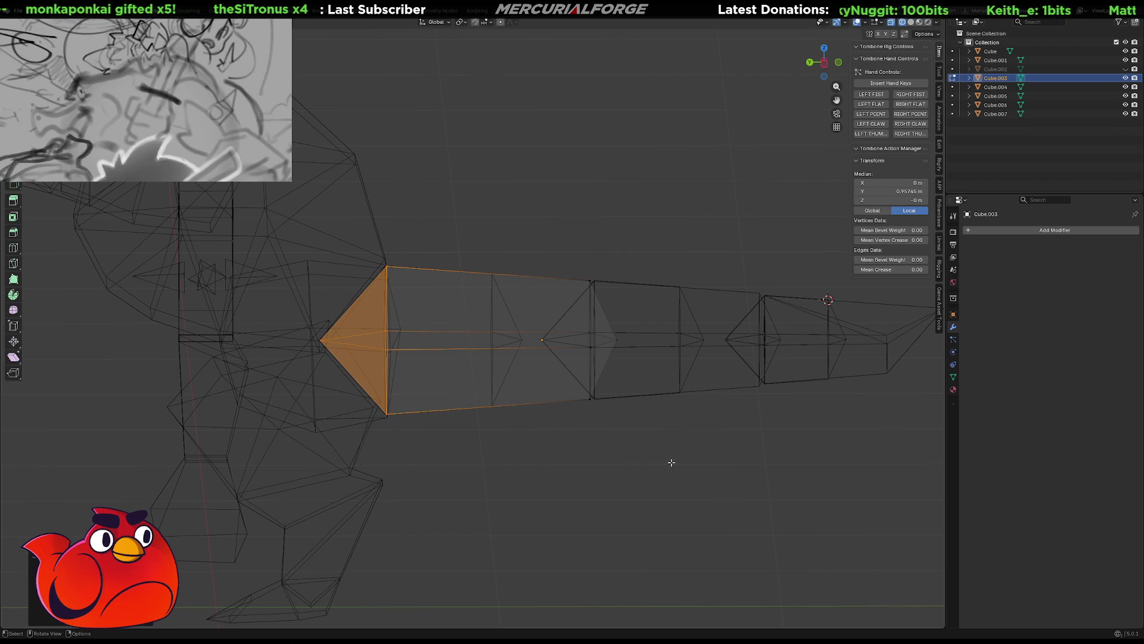
pyautogui.press('Tab')
pyautogui.hotkey('alt', 'a')
pyautogui.moveTo(673, 462); pyautogui.dragTo(670, 451, button='middle')
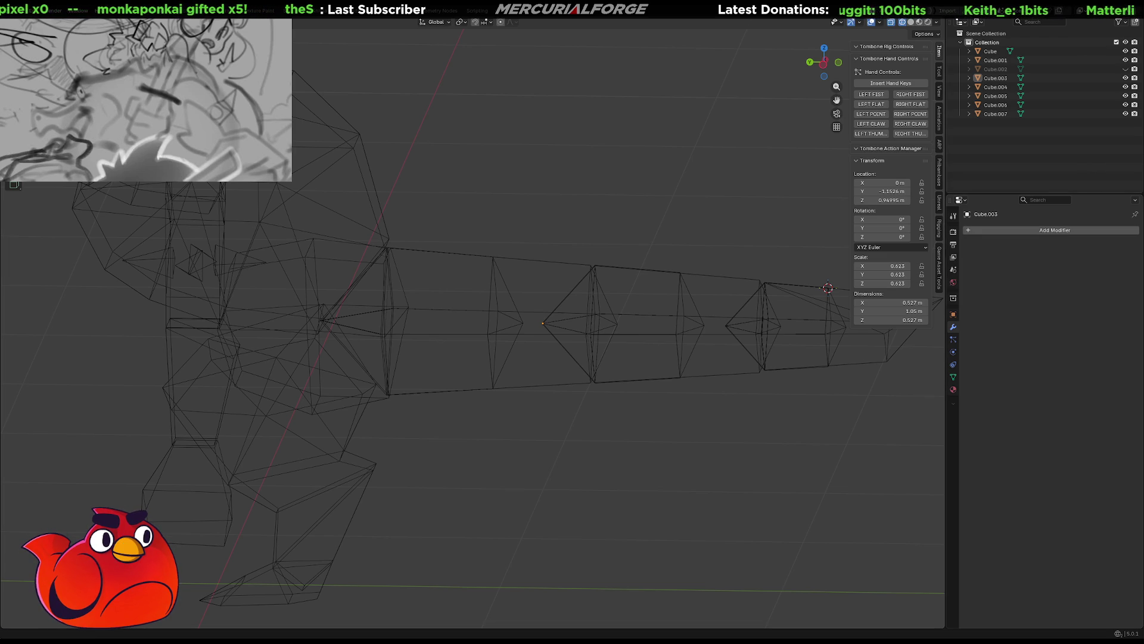
# Orbit around the tail, toggle solid and wireframe shading, and select Cube.003
pyautogui.moveTo(566, 366)
pyautogui.mouseDown(button='middle')
pyautogui.moveTo(635, 356)
pyautogui.moveTo(617, 475)
pyautogui.moveTo(632, 437)
pyautogui.mouseUp(button='middle')
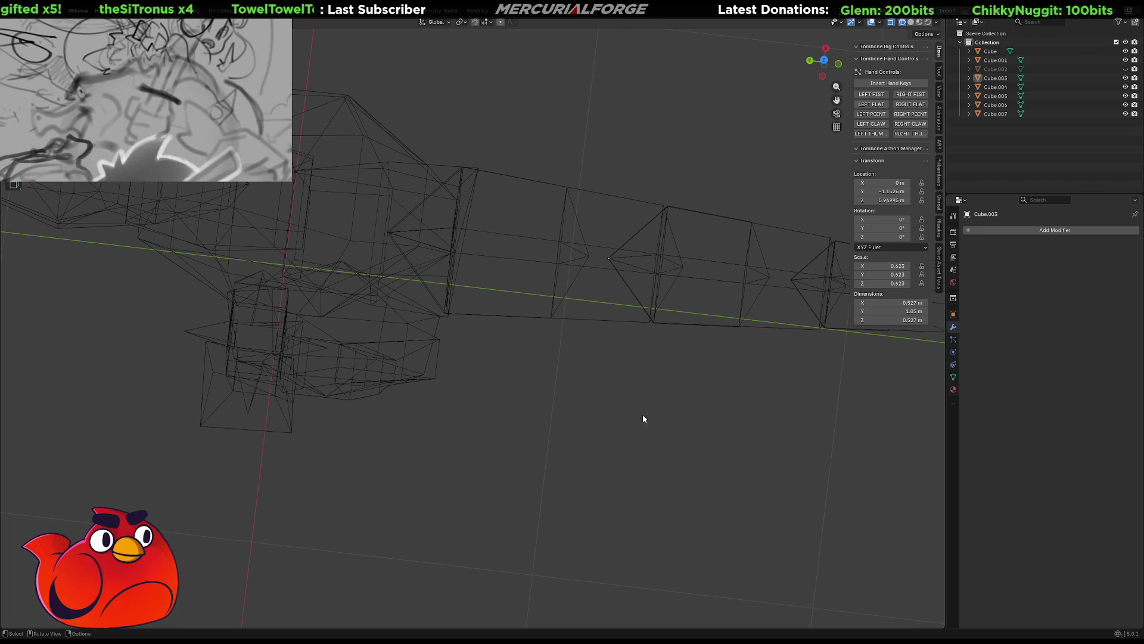
pyautogui.moveTo(644, 408)
pyautogui.mouseDown(button='middle')
pyautogui.moveTo(653, 298)
pyautogui.moveTo(640, 300)
pyautogui.moveTo(658, 330)
pyautogui.moveTo(656, 342)
pyautogui.moveTo(654, 309)
pyautogui.moveTo(653, 376)
pyautogui.moveTo(651, 246)
pyautogui.moveTo(644, 299)
pyautogui.mouseUp(button='middle')
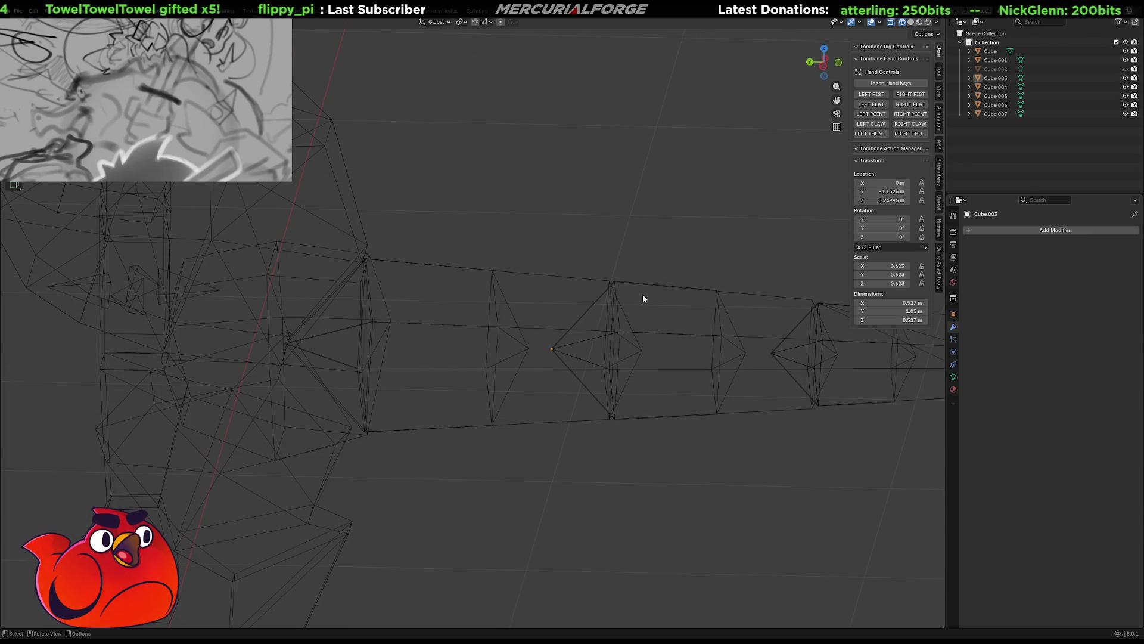
pyautogui.moveTo(680, 403)
pyautogui.mouseDown(button='middle')
pyautogui.moveTo(682, 385)
pyautogui.moveTo(649, 364)
pyautogui.moveTo(654, 328)
pyautogui.moveTo(646, 347)
pyautogui.mouseUp(button='middle')
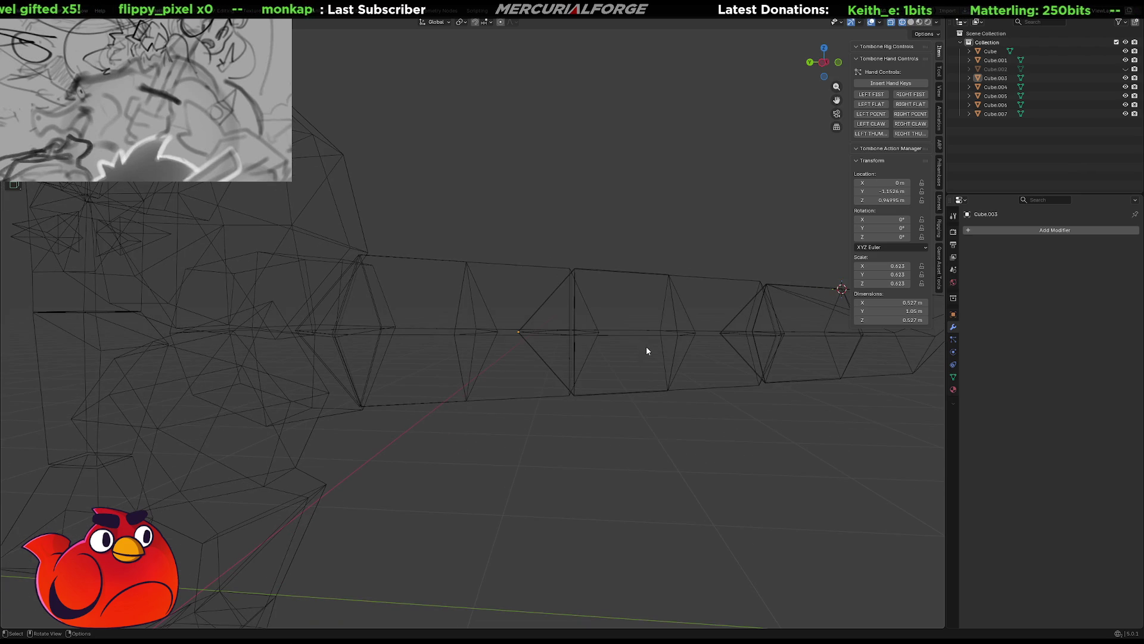
pyautogui.hotkey('shift', 'z')
pyautogui.hotkey('shift', 'z')
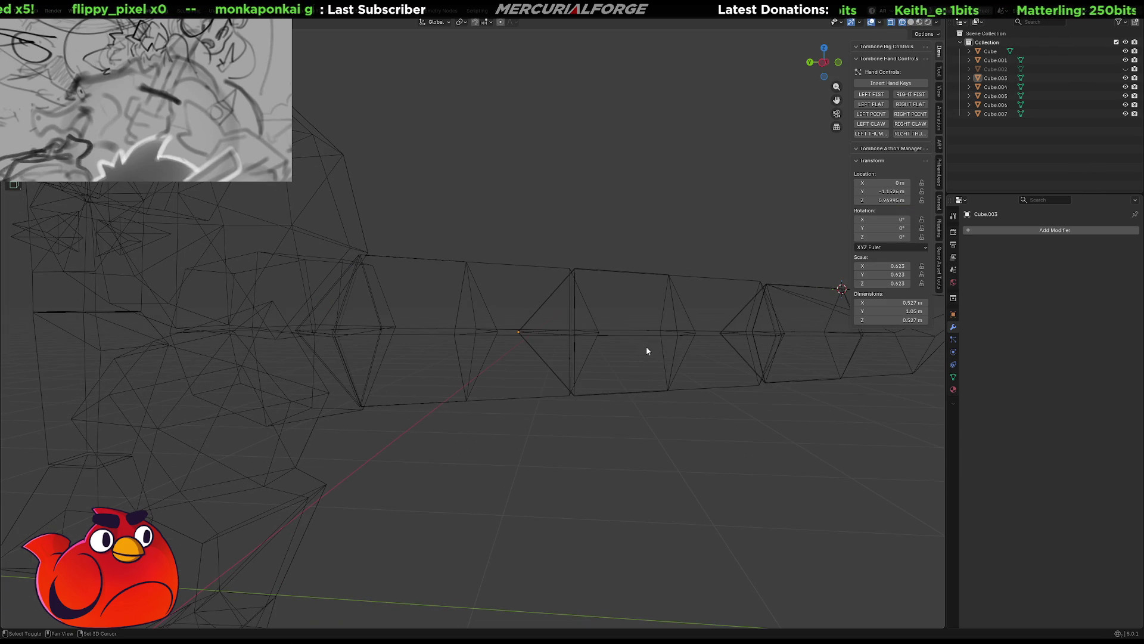
pyautogui.hotkey('shift', 'z')
pyautogui.moveTo(665, 350); pyautogui.dragTo(634, 350, button='middle')
pyautogui.click(449, 306)
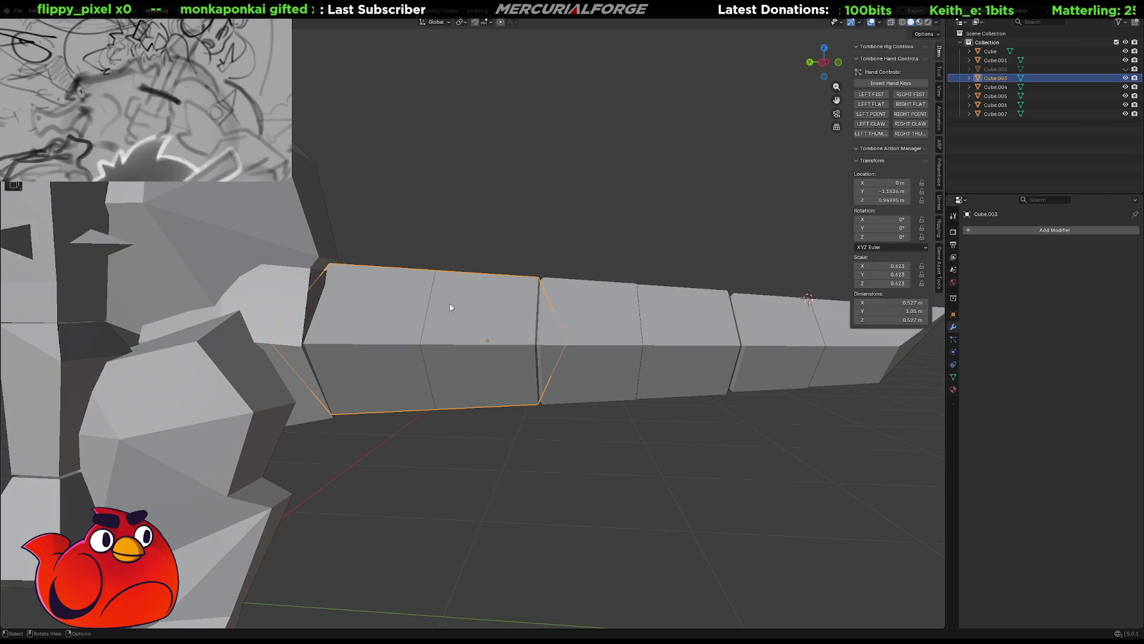
# Delete the overlapping tail blocks Cube.001, Cube.004 and Cube.006
pyautogui.click(379, 309)
pyautogui.press('Delete')
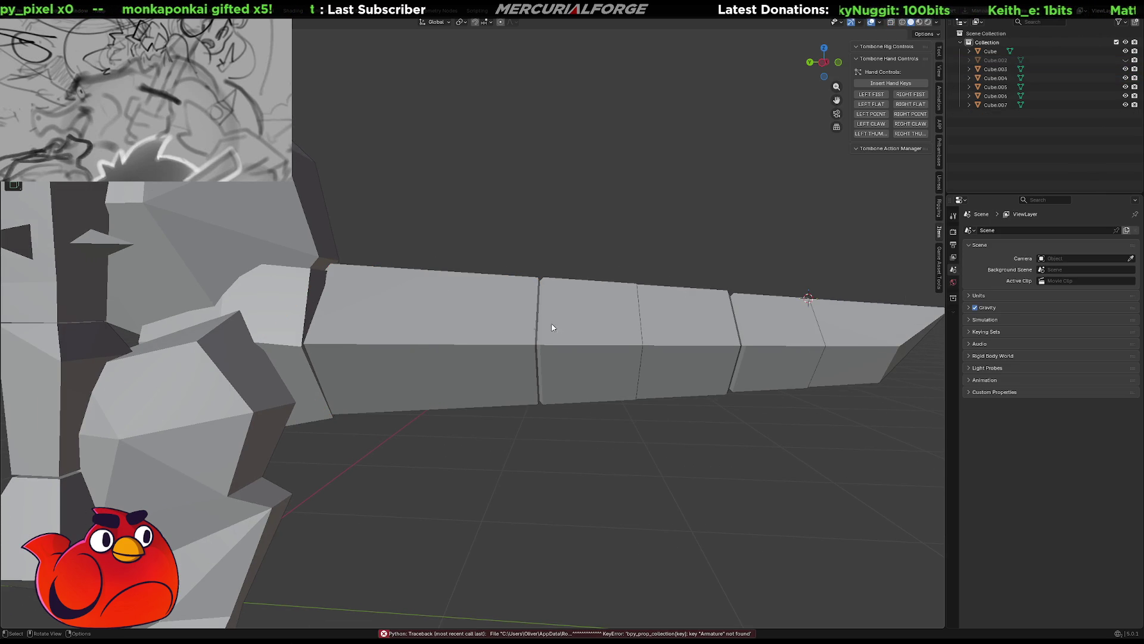
pyautogui.click(589, 314)
pyautogui.press('Delete')
pyautogui.click(805, 324)
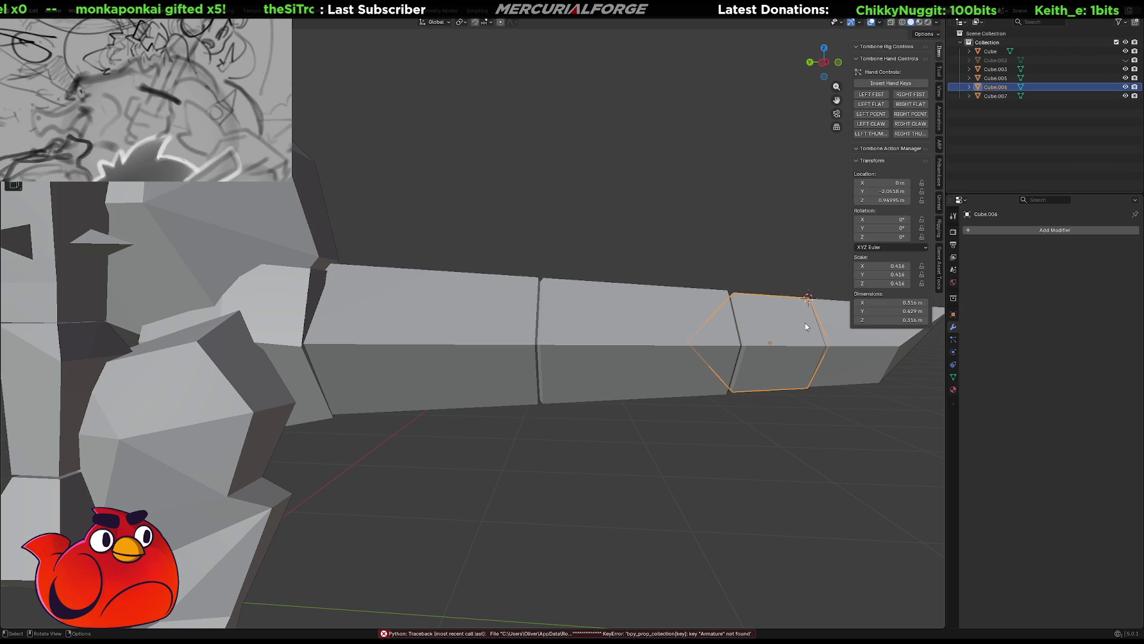
pyautogui.press('Delete')
pyautogui.scroll(-10, 752, 354)
pyautogui.moveTo(729, 337)
pyautogui.mouseDown(button='middle')
pyautogui.moveTo(541, 366)
pyautogui.moveTo(526, 342)
pyautogui.moveTo(597, 329)
pyautogui.moveTo(527, 334)
pyautogui.mouseUp(button='middle')
pyautogui.scroll(2, 554, 338)
pyautogui.scroll(2, 581, 336)
pyautogui.scroll(2, 599, 337)
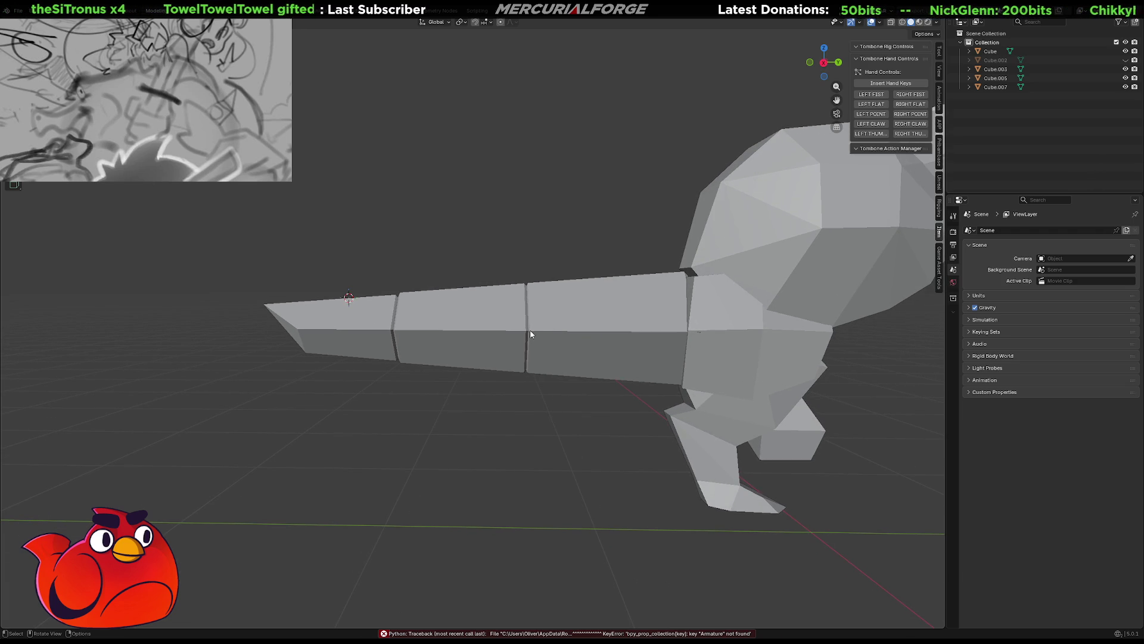
# Bend the two end tail segments upward by rotating them around the 3D cursor
pyautogui.rightClick(529, 329)
pyautogui.press('Escape')
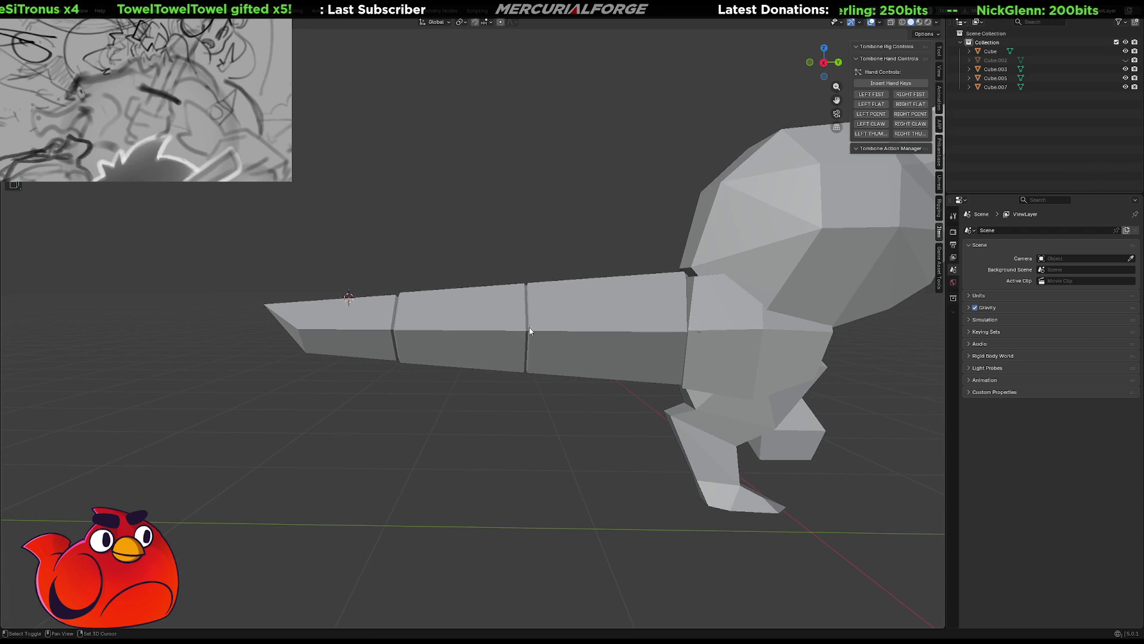
pyautogui.click(435, 329)
pyautogui.keyDown('shift'); pyautogui.click(379, 317); pyautogui.keyUp('shift')
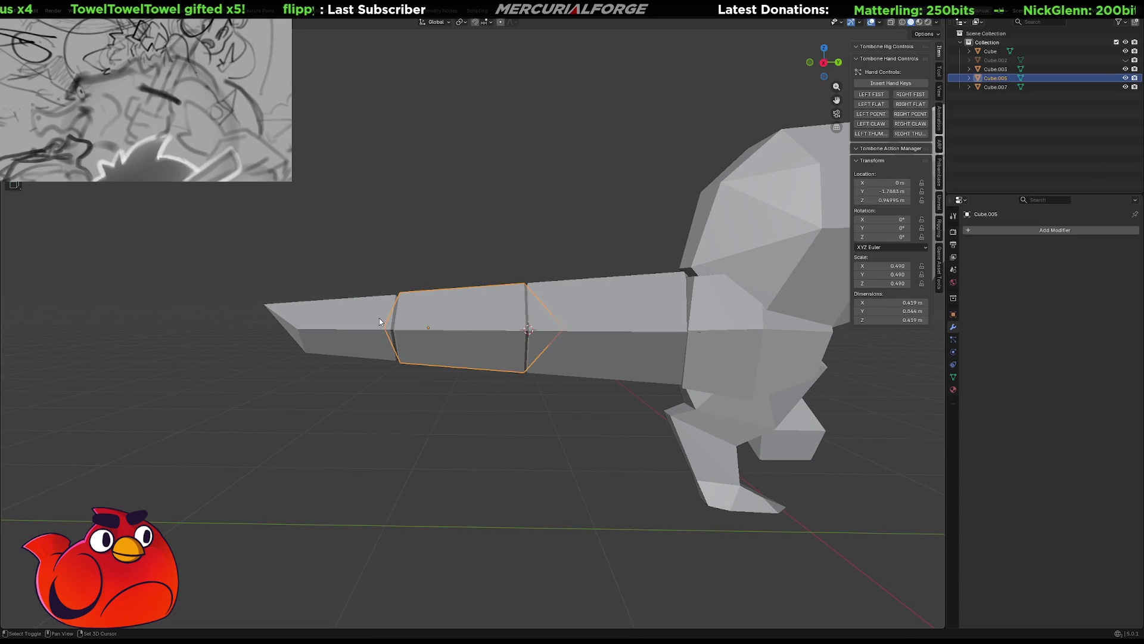
pyautogui.press('r')
pyautogui.press('Escape')
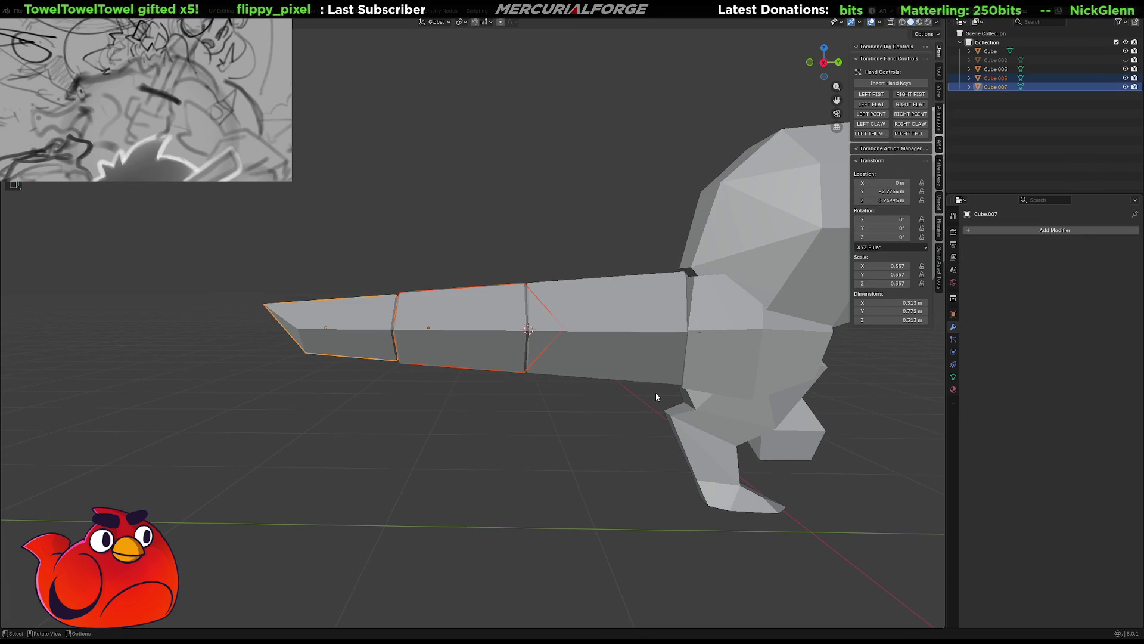
pyautogui.press('.')
pyautogui.click(715, 392)
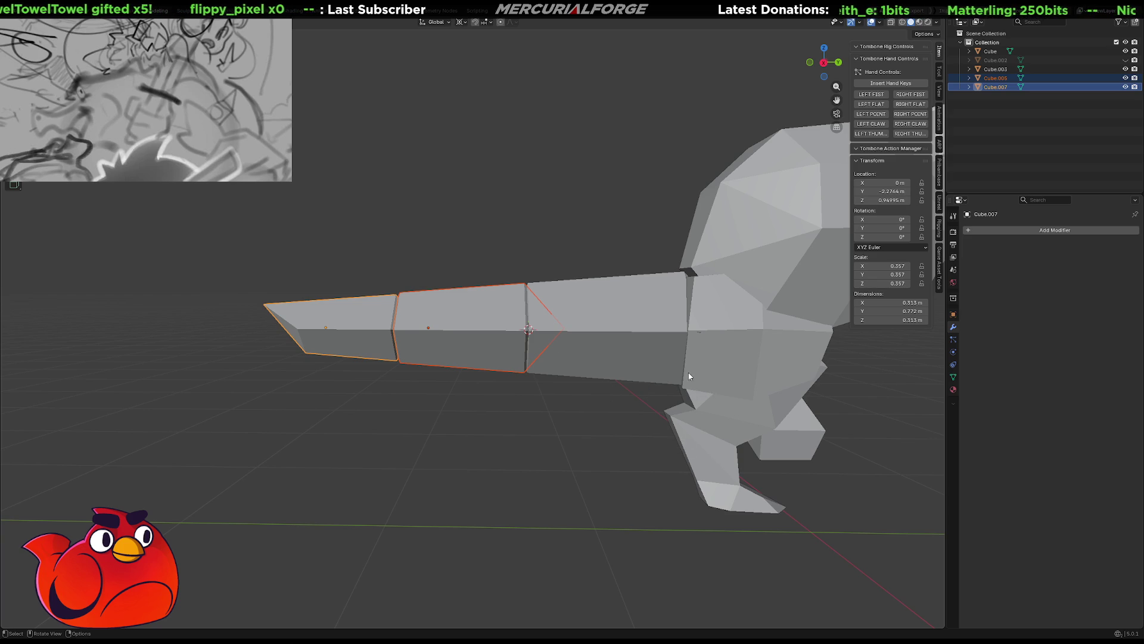
pyautogui.press('r')
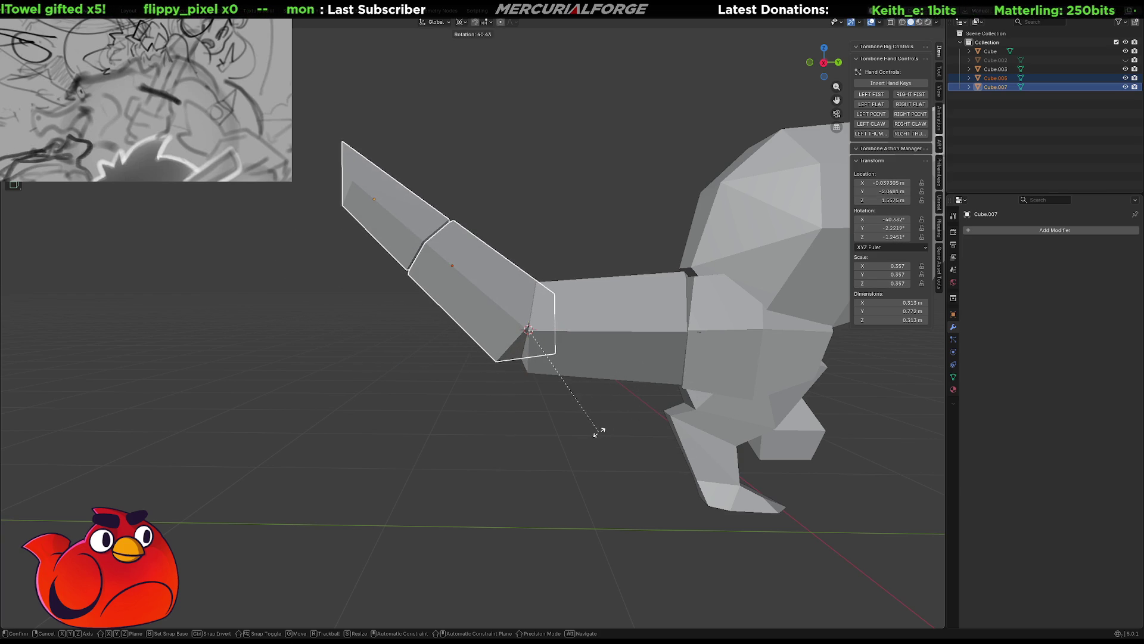
pyautogui.click(597, 431)
# Bend the tail tip further around its joint, then undo the bending so the tail is straight
pyautogui.keyDown('shift'); pyautogui.moveTo(437, 251); pyautogui.dragTo(537, 309, button='middle'); pyautogui.keyUp('shift')
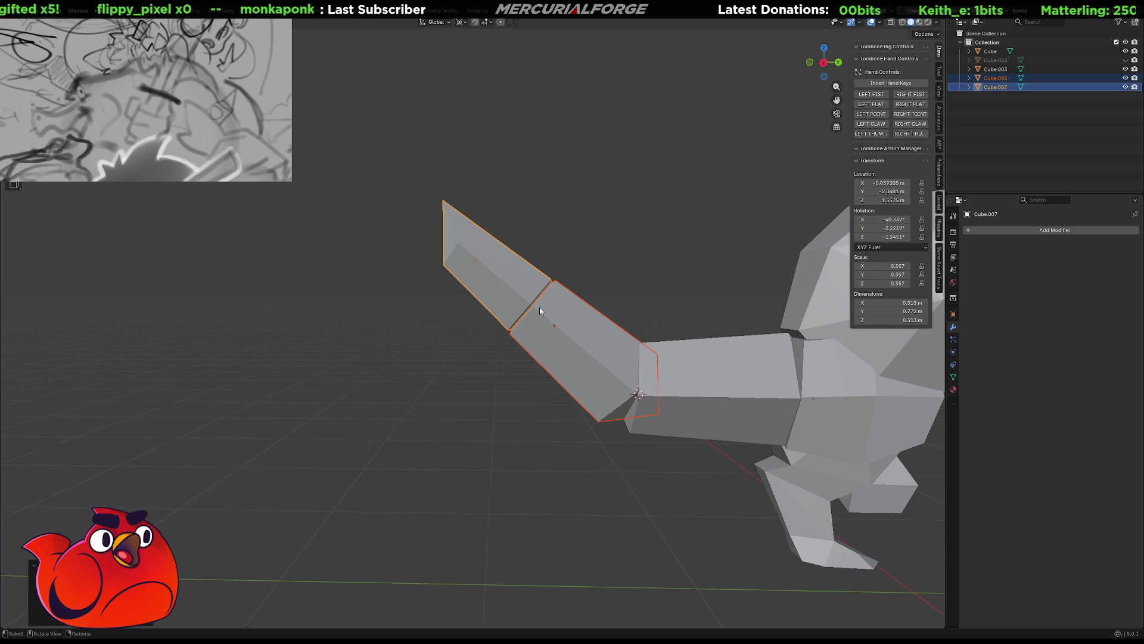
pyautogui.keyDown('shift'); pyautogui.rightClick(531, 306); pyautogui.keyUp('shift')
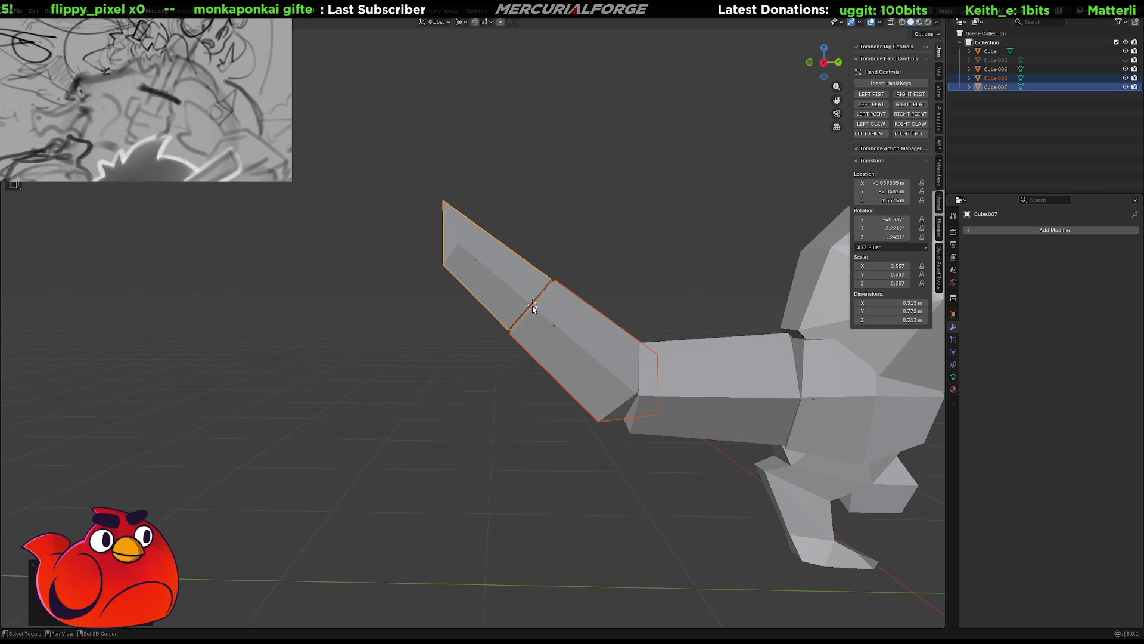
pyautogui.click(511, 293)
pyautogui.press('r')
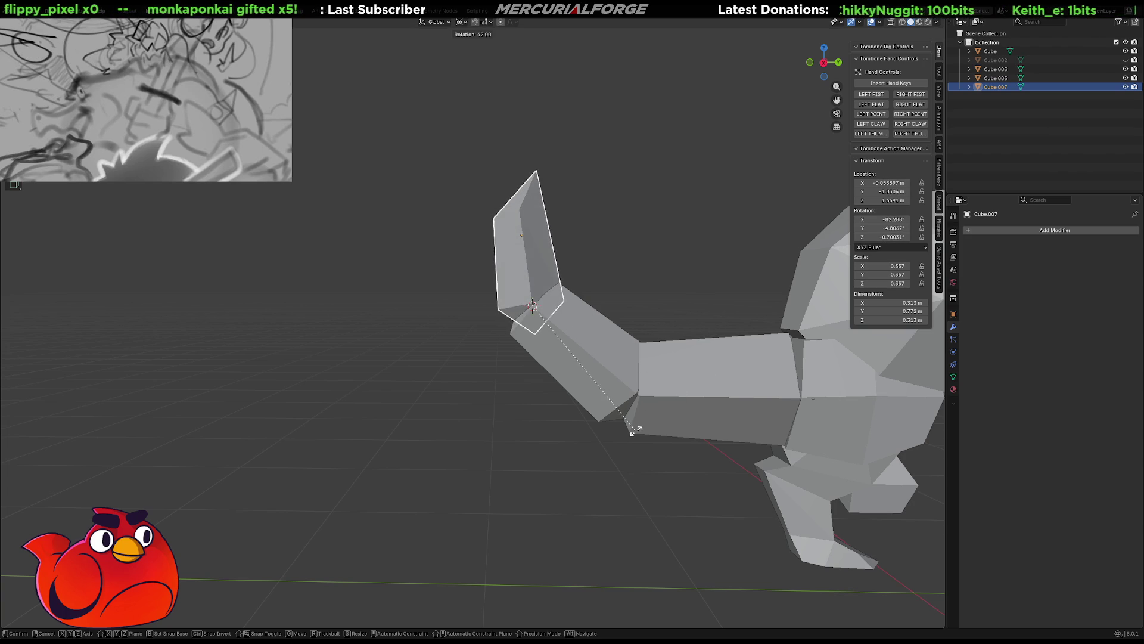
pyautogui.click(641, 297)
pyautogui.moveTo(655, 278)
pyautogui.mouseDown(button='middle')
pyautogui.moveTo(380, 208)
pyautogui.moveTo(495, 231)
pyautogui.moveTo(550, 224)
pyautogui.moveTo(371, 216)
pyautogui.moveTo(575, 225)
pyautogui.mouseUp(button='middle')
pyautogui.click(581, 283)
pyautogui.hotkey('ctrl', 'z')
pyautogui.hotkey('ctrl', 'z')
pyautogui.hotkey('ctrl', 'z')
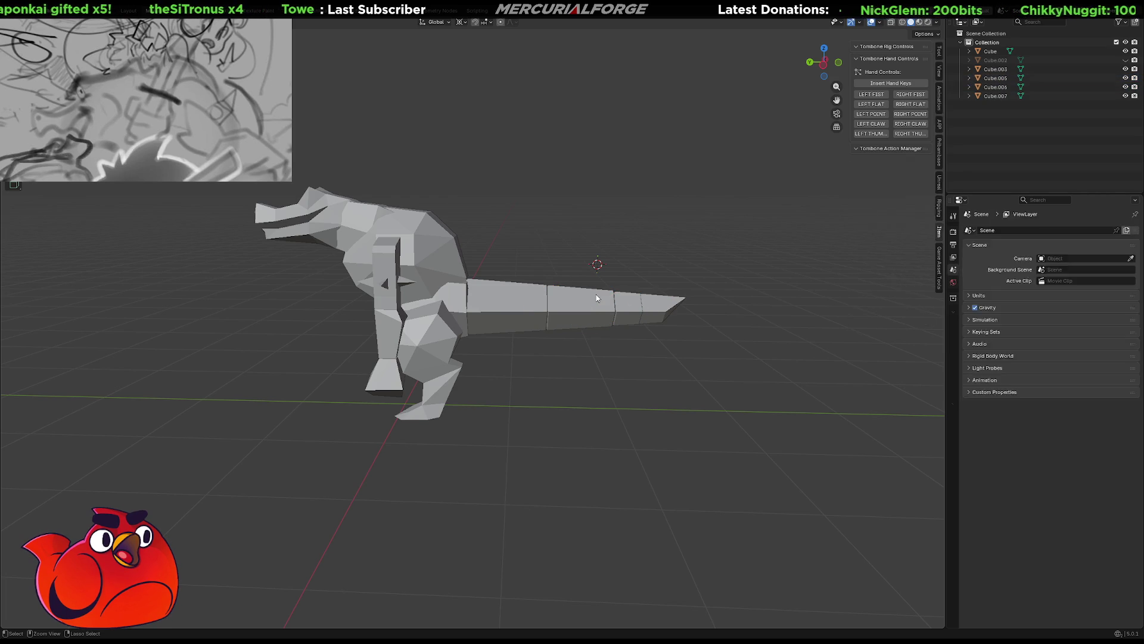
# Delete three middle tail blocks, including Cube.004 and Cube.003
pyautogui.click(475, 305)
pyautogui.scroll(2, 534, 294)
pyautogui.scroll(2, 534, 294)
pyautogui.scroll(1, 509, 303)
pyautogui.moveTo(509, 303)
pyautogui.keyDown('shift'); pyautogui.mouseDown(button='middle')
pyautogui.moveTo(459, 308)
pyautogui.moveTo(524, 292)
pyautogui.mouseUp(button='middle'); pyautogui.keyUp('shift')
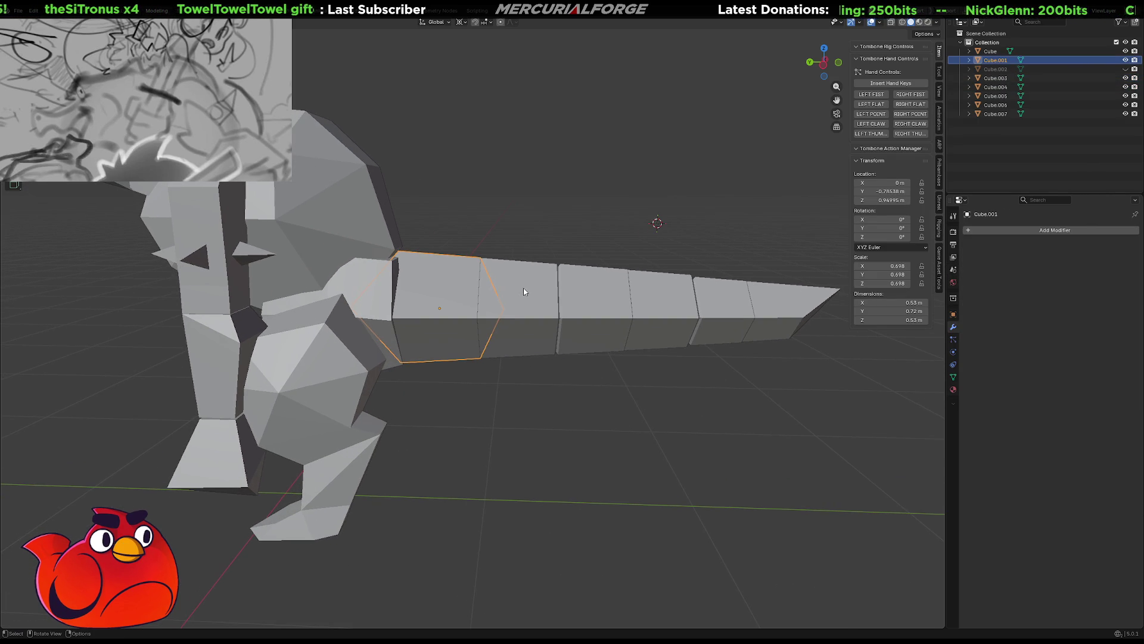
pyautogui.click(590, 286)
pyautogui.press('Delete')
pyautogui.click(712, 295)
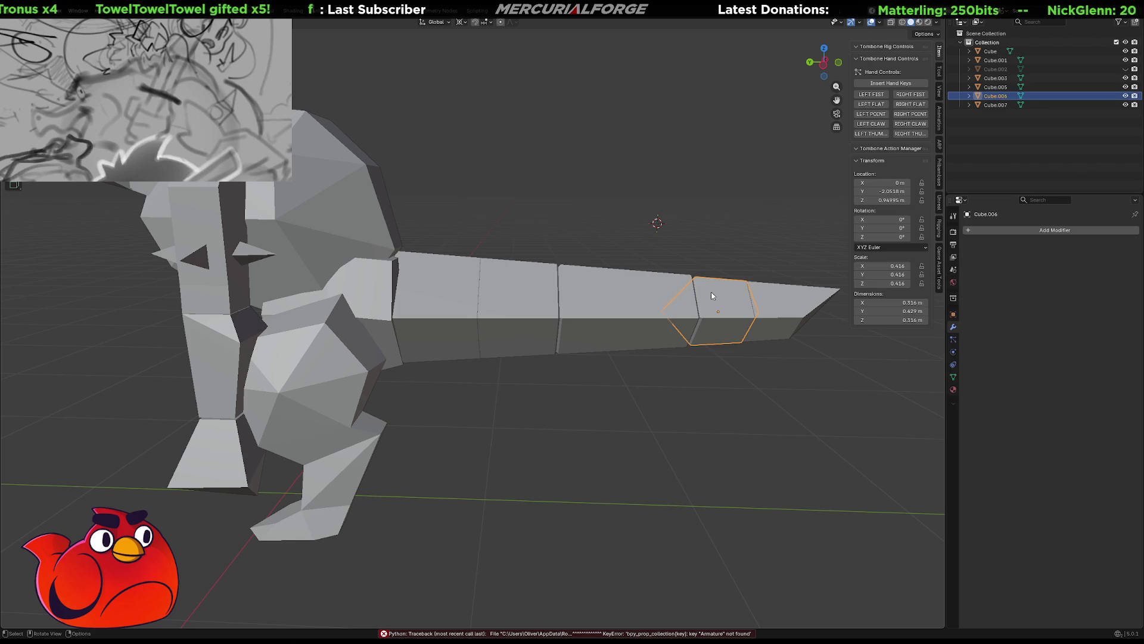
pyautogui.press('Delete')
pyautogui.click(519, 278)
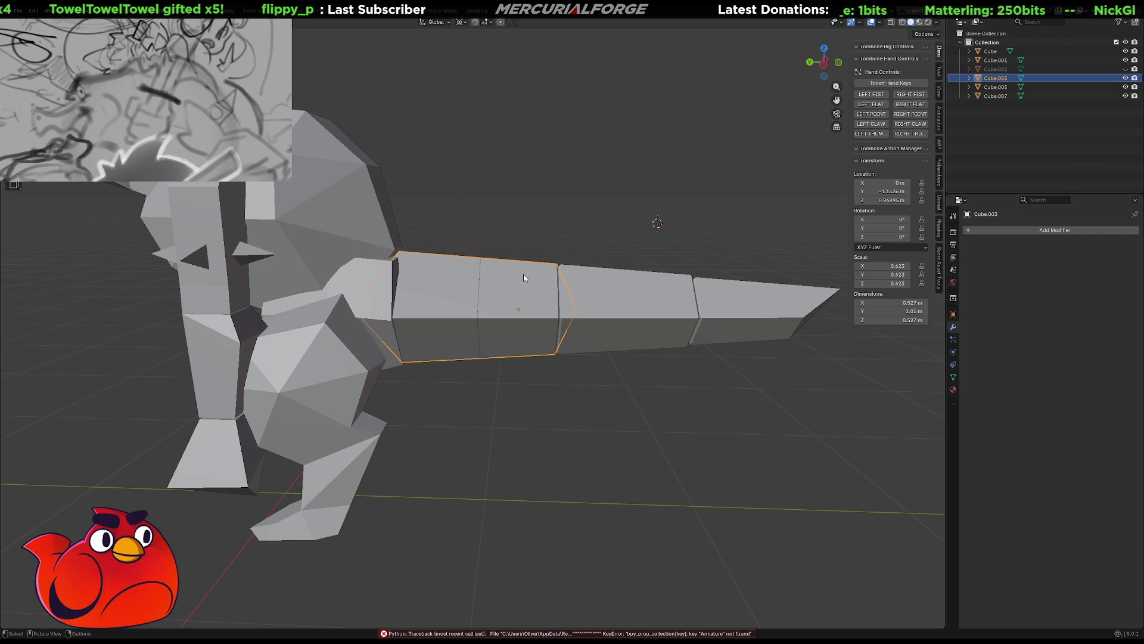
pyautogui.press('Delete')
# Slide the two remaining end pieces along Y toward the body to close the gap
pyautogui.moveTo(780, 253); pyautogui.dragTo(620, 412)
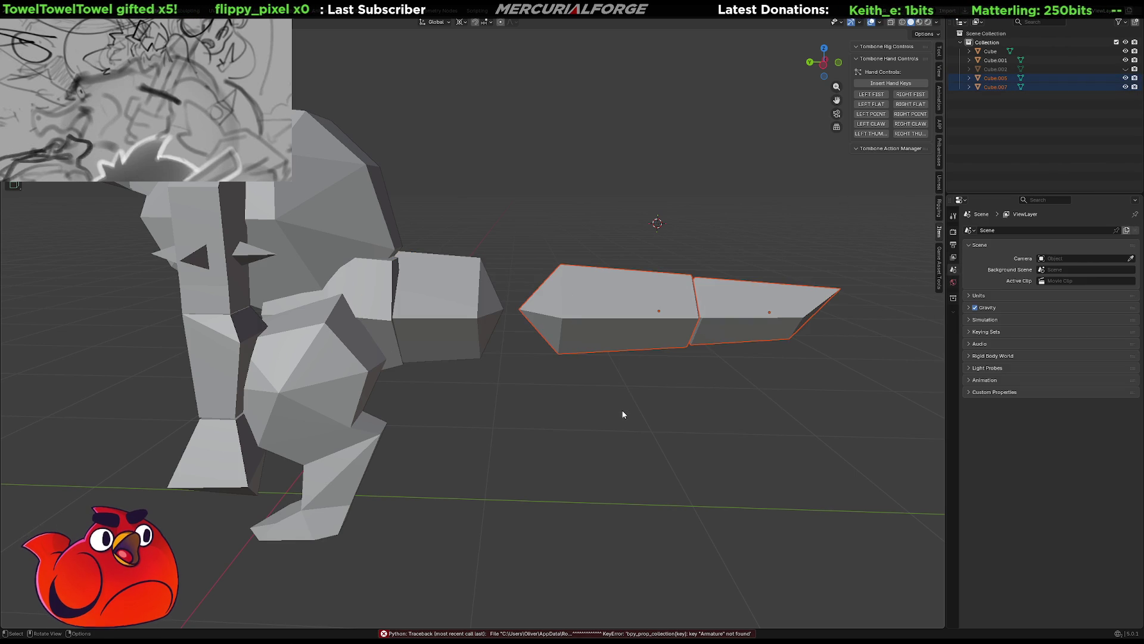
pyautogui.press('g')
pyautogui.press('y')
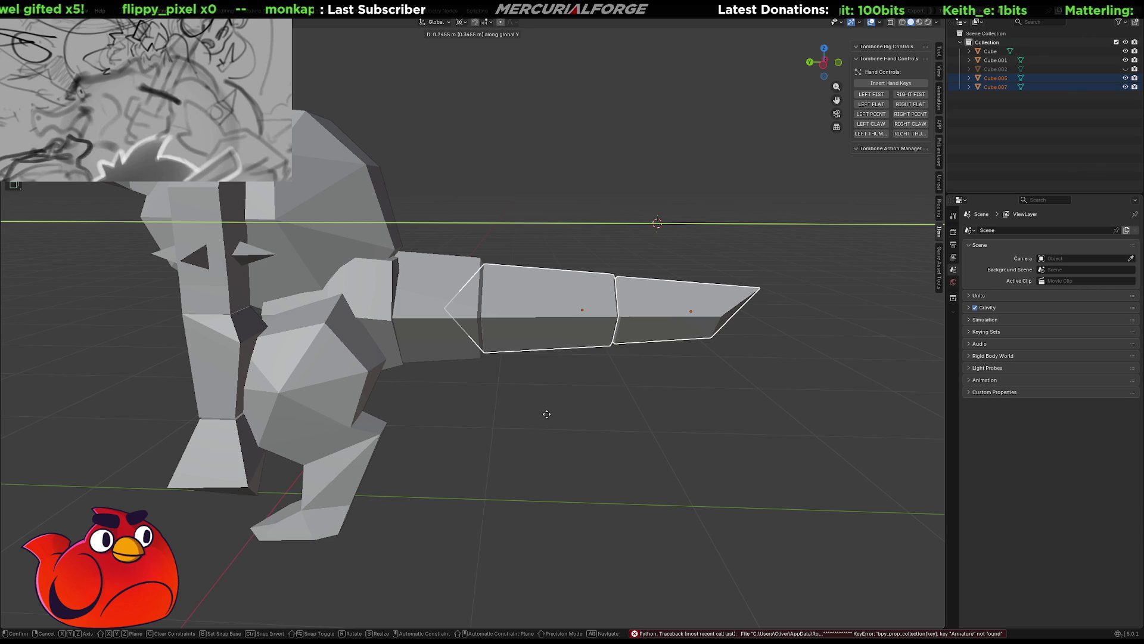
pyautogui.click(546, 413)
# Edit Cube.005 in wireframe, select all its geometry and nudge its scale slightly
pyautogui.click(507, 280)
pyautogui.press('Tab')
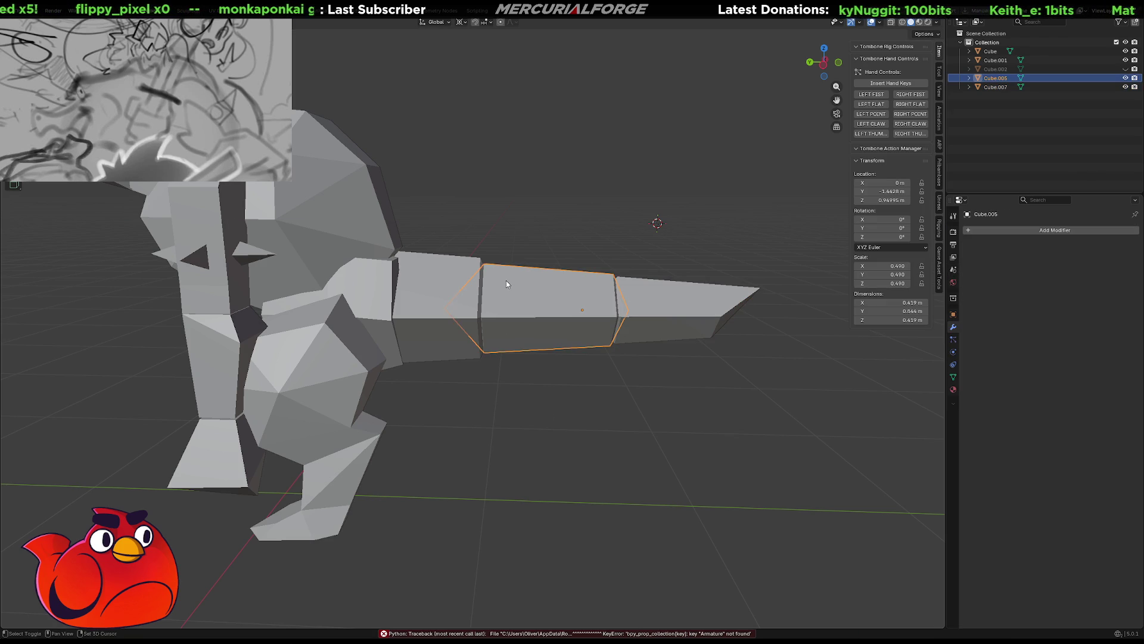
pyautogui.hotkey('shift', 'z')
pyautogui.press('a')
pyautogui.press('s')
pyautogui.click(517, 325)
# Centre the end loop at X and Z zero and rescale it
pyautogui.hotkey('shift', 's')
pyautogui.click(516, 325)
pyautogui.hotkey('shift', 's')
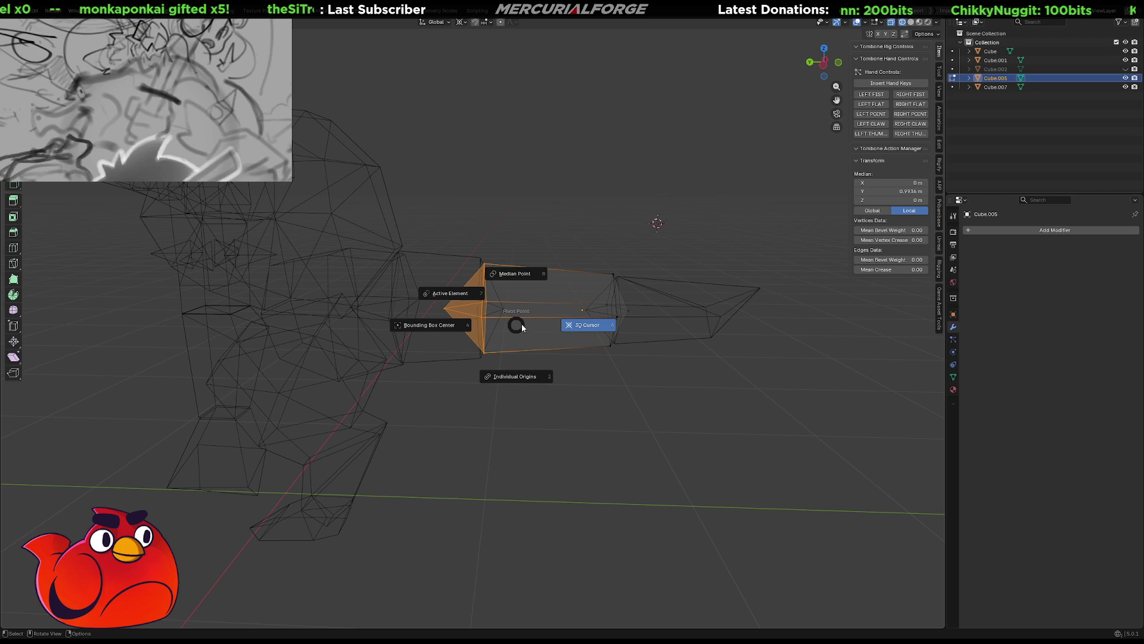
pyautogui.click(512, 320)
pyautogui.press('s')
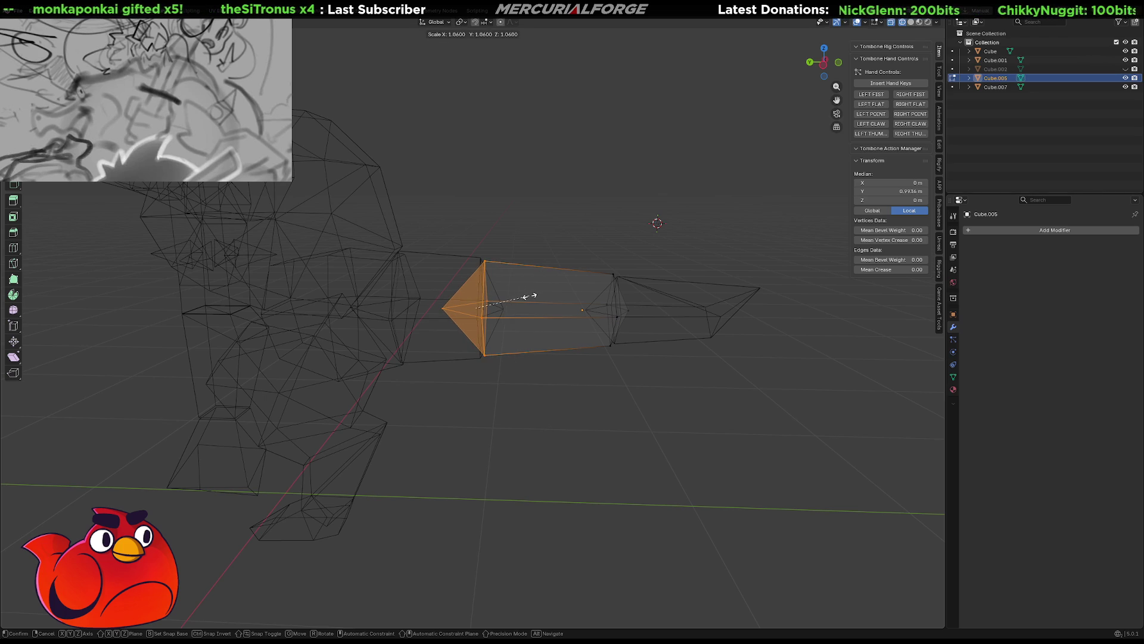
pyautogui.click(531, 297)
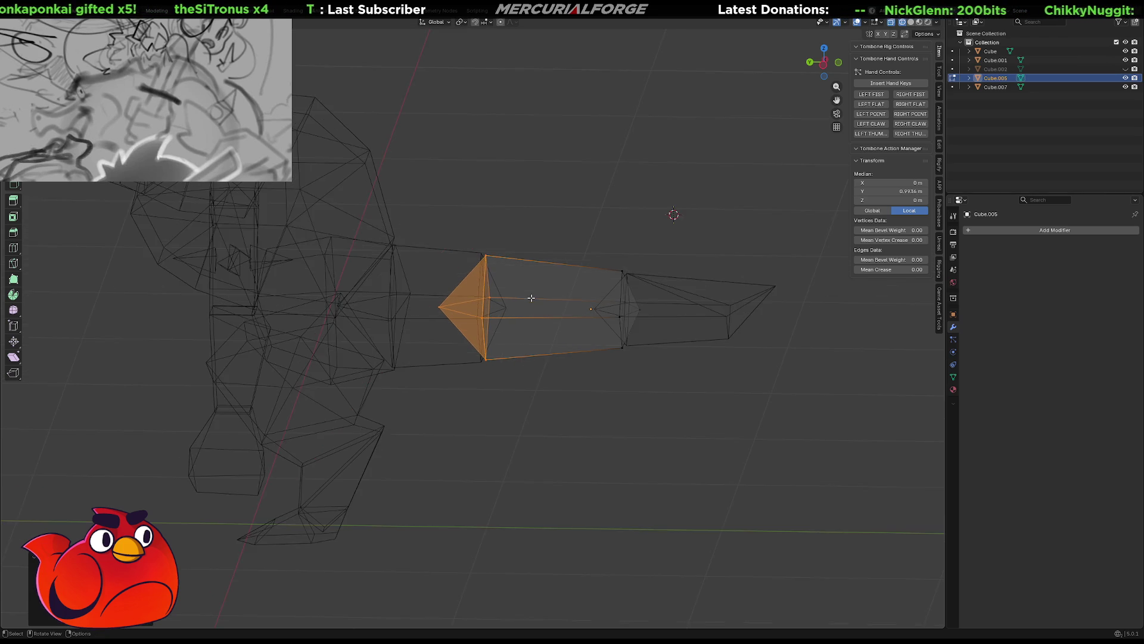
# From side orthographic view, slide the end loop along Y and shrink it so the tail narrows
pyautogui.press('KP_1')
pyautogui.press('KP_5')
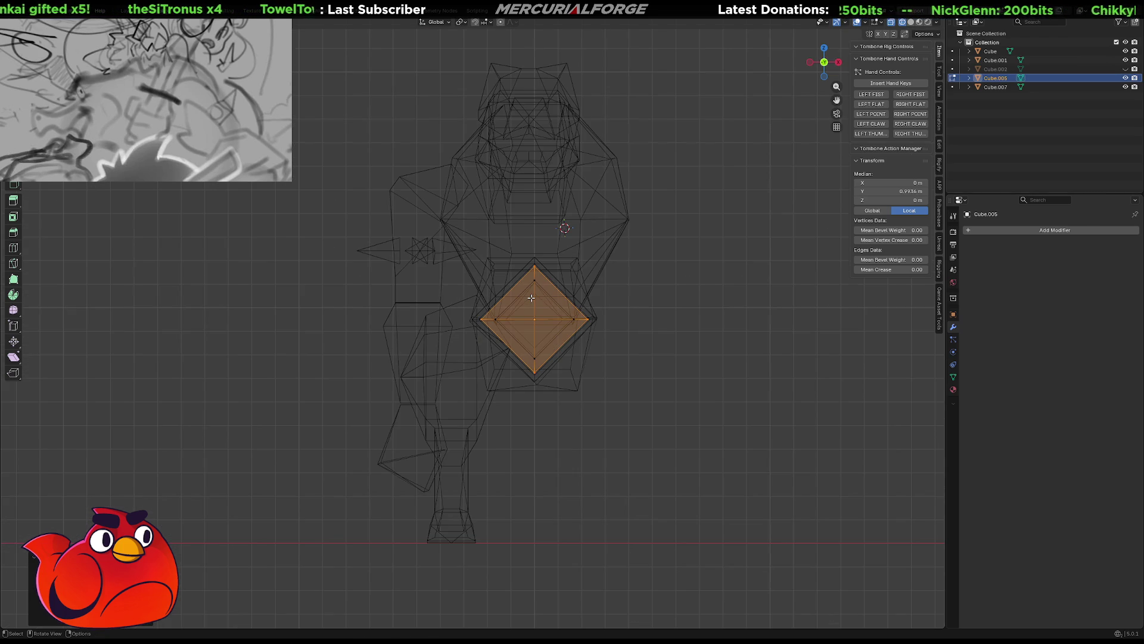
pyautogui.press('KP_3')
pyautogui.press('g')
pyautogui.press('y')
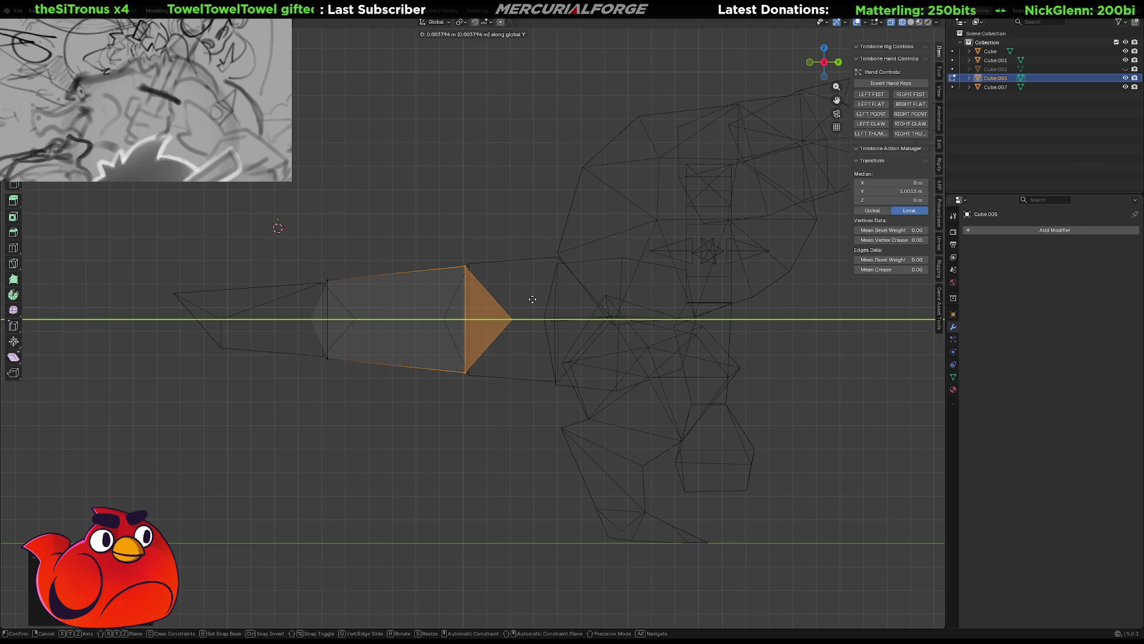
pyautogui.click(533, 298)
pyautogui.press('s')
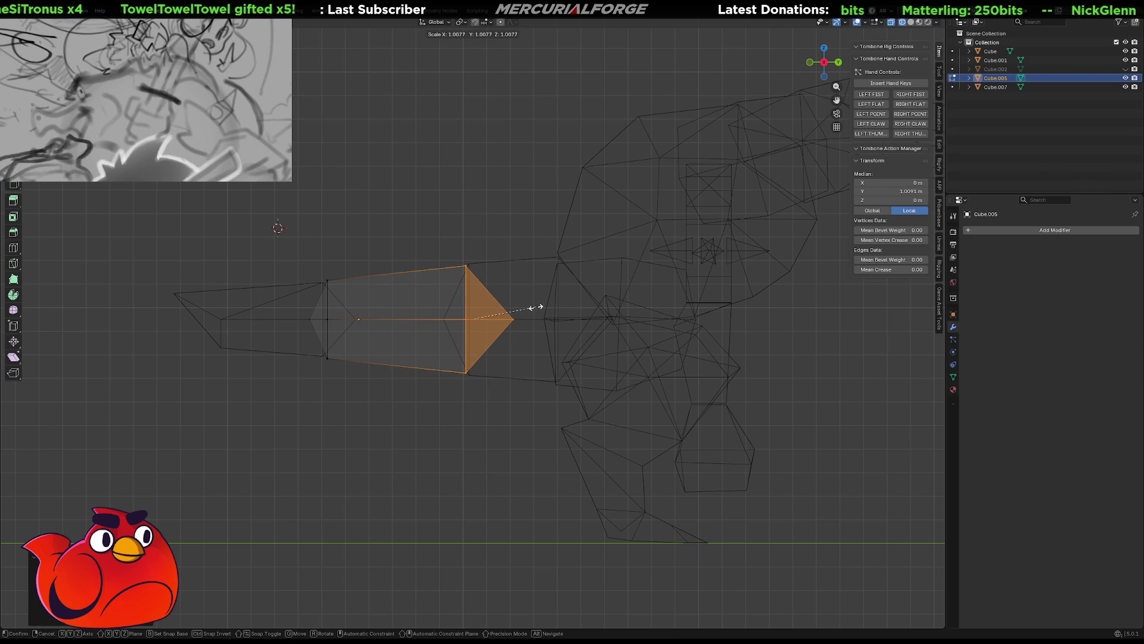
pyautogui.click(536, 312)
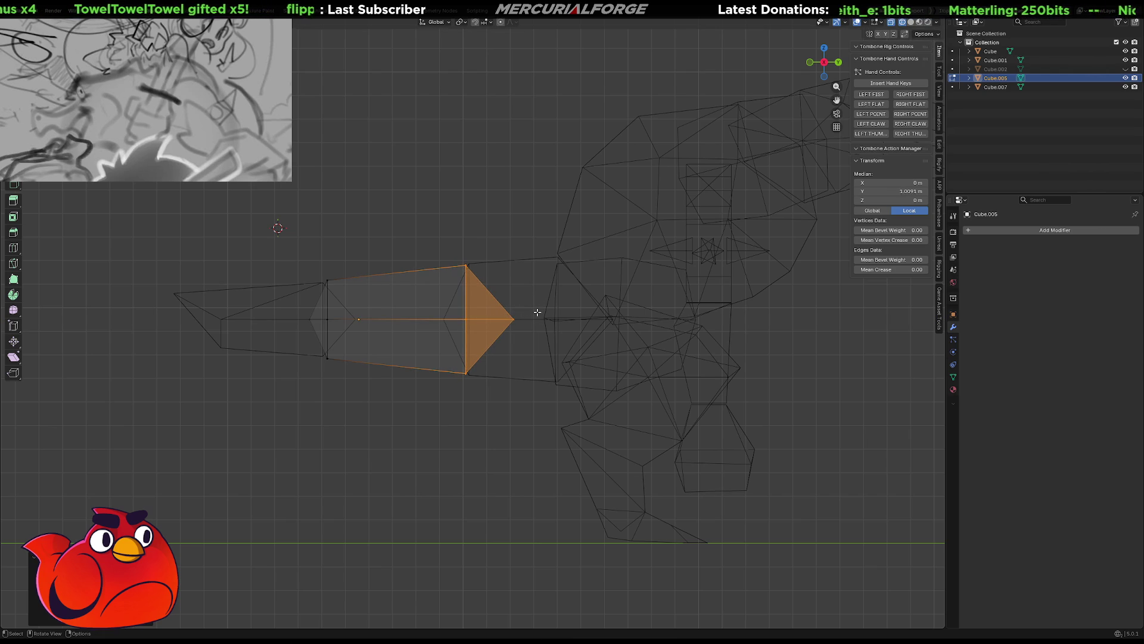
# Return to solid shading and orbit to inspect the shortened tail from several sides
pyautogui.press('KP_2')
pyautogui.press('KP_2')
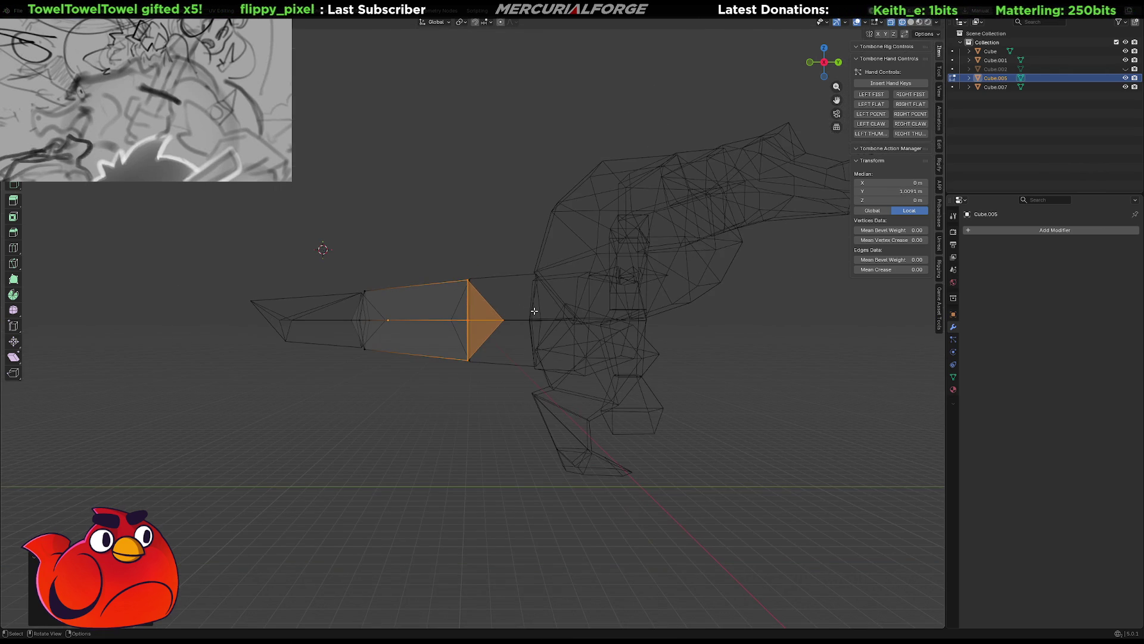
pyautogui.hotkey('shift', 'z')
pyautogui.click(454, 431)
pyautogui.moveTo(451, 431); pyautogui.dragTo(603, 423, button='middle')
pyautogui.moveTo(652, 419)
pyautogui.mouseDown(button='middle')
pyautogui.moveTo(441, 412)
pyautogui.moveTo(538, 419)
pyautogui.mouseUp(button='middle')
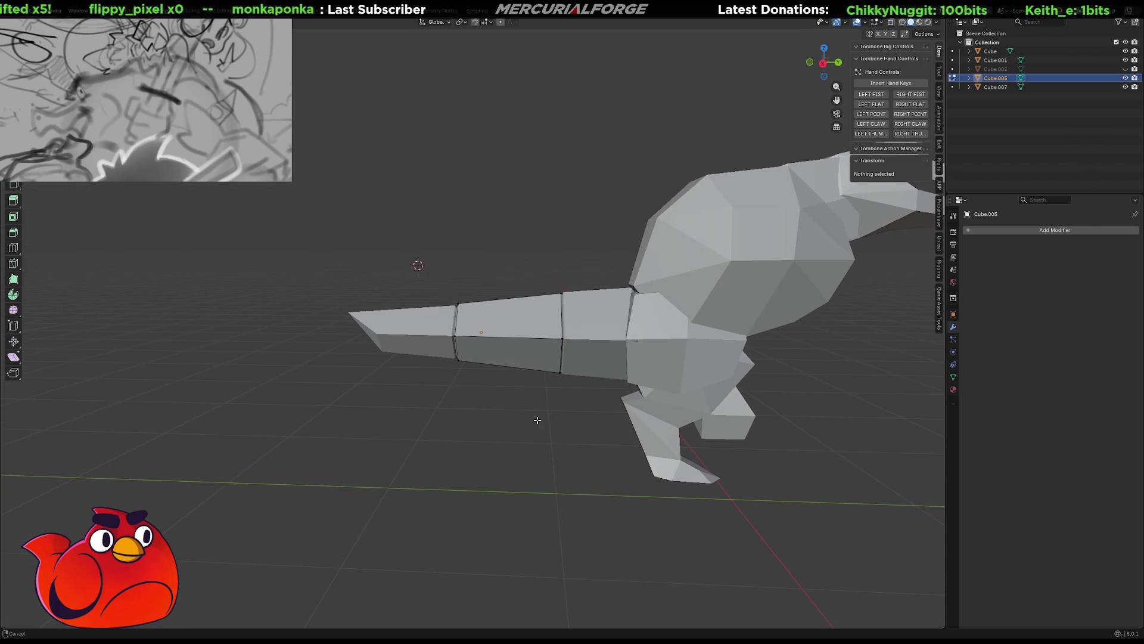
pyautogui.click(514, 320)
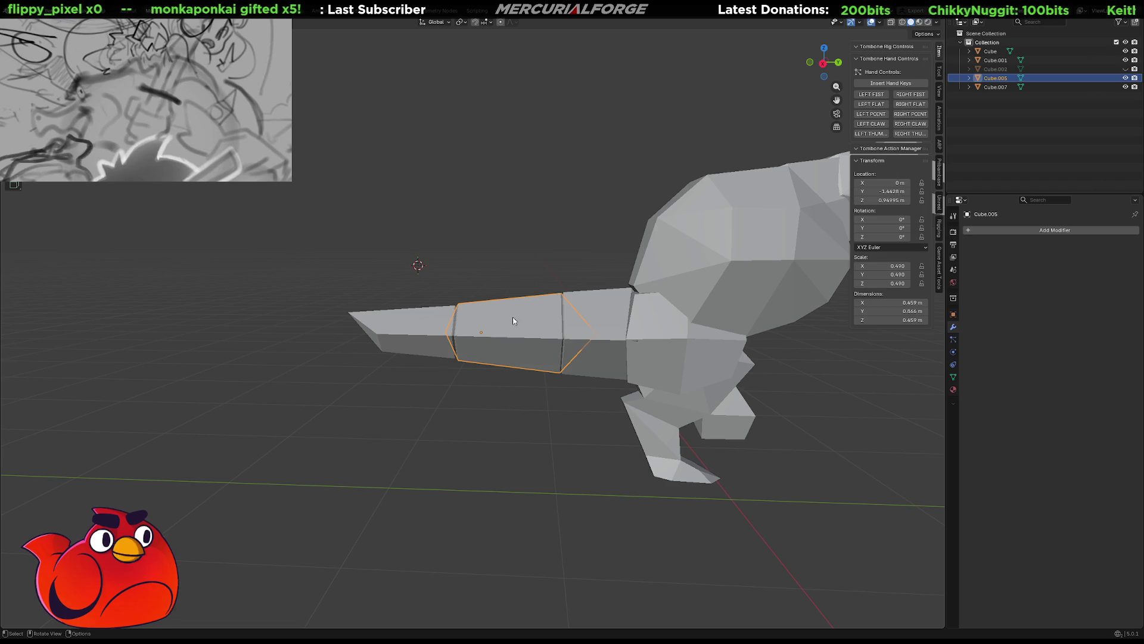
pyautogui.keyDown('shift'); pyautogui.click(406, 332); pyautogui.keyUp('shift')
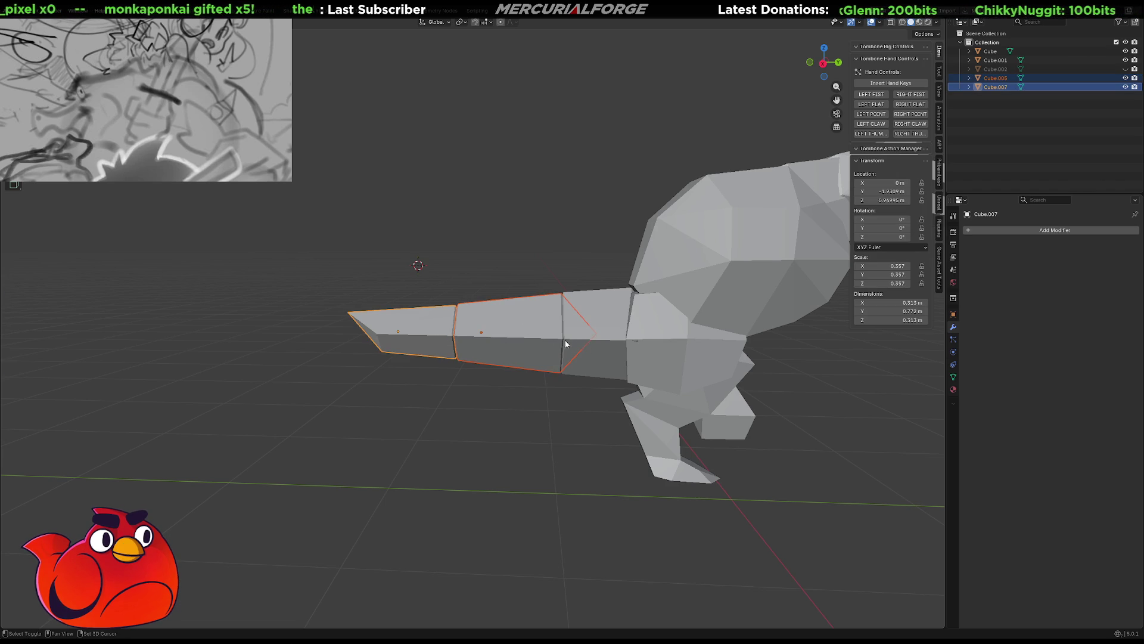
pyautogui.press('r')
pyautogui.press('x')
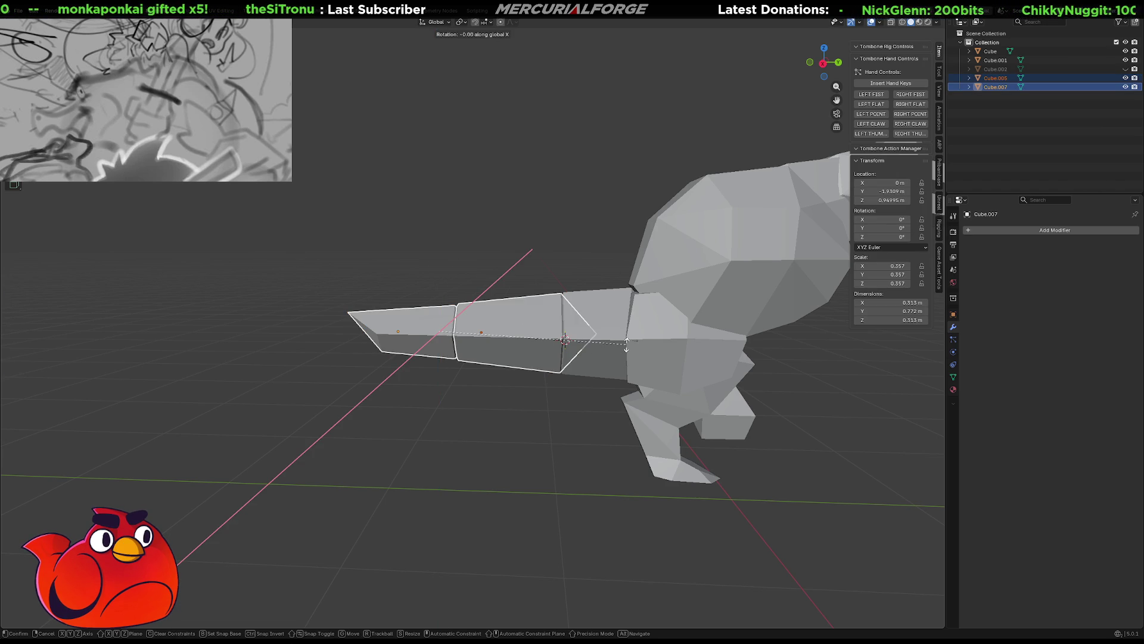
pyautogui.press('Escape')
pyautogui.press('.')
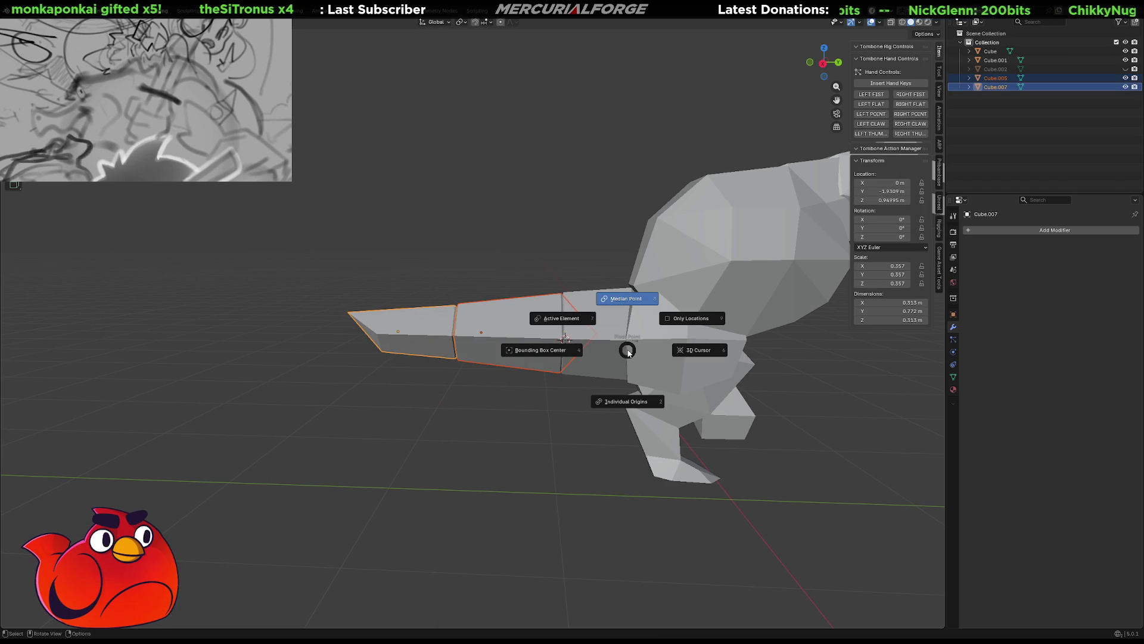
pyautogui.click(637, 349)
pyautogui.press('r')
pyautogui.press('x')
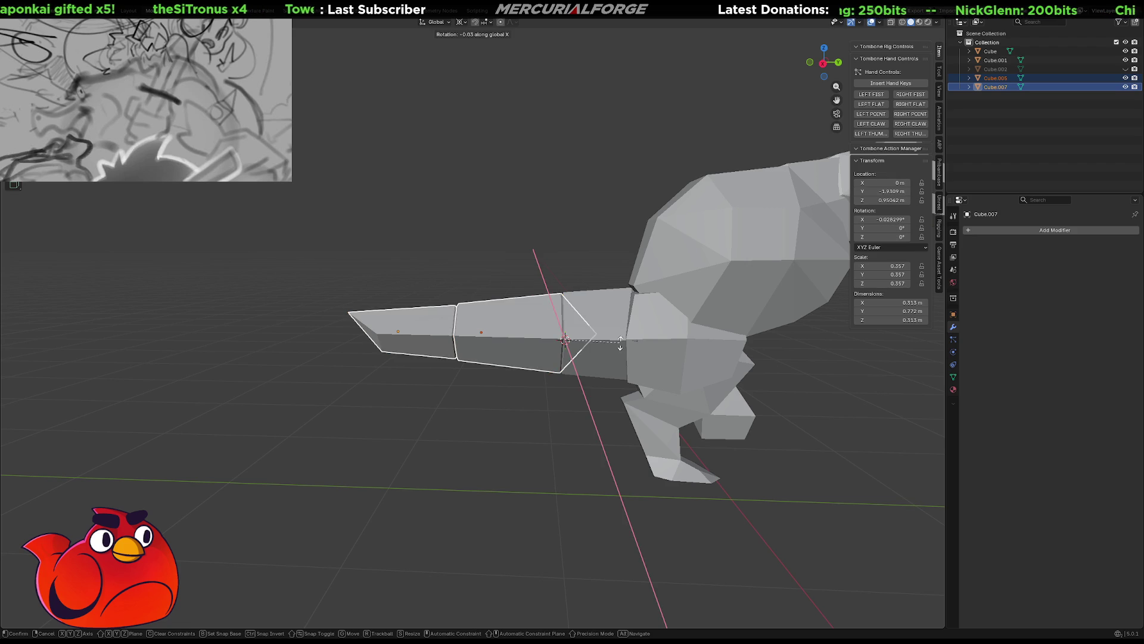
pyautogui.click(569, 338)
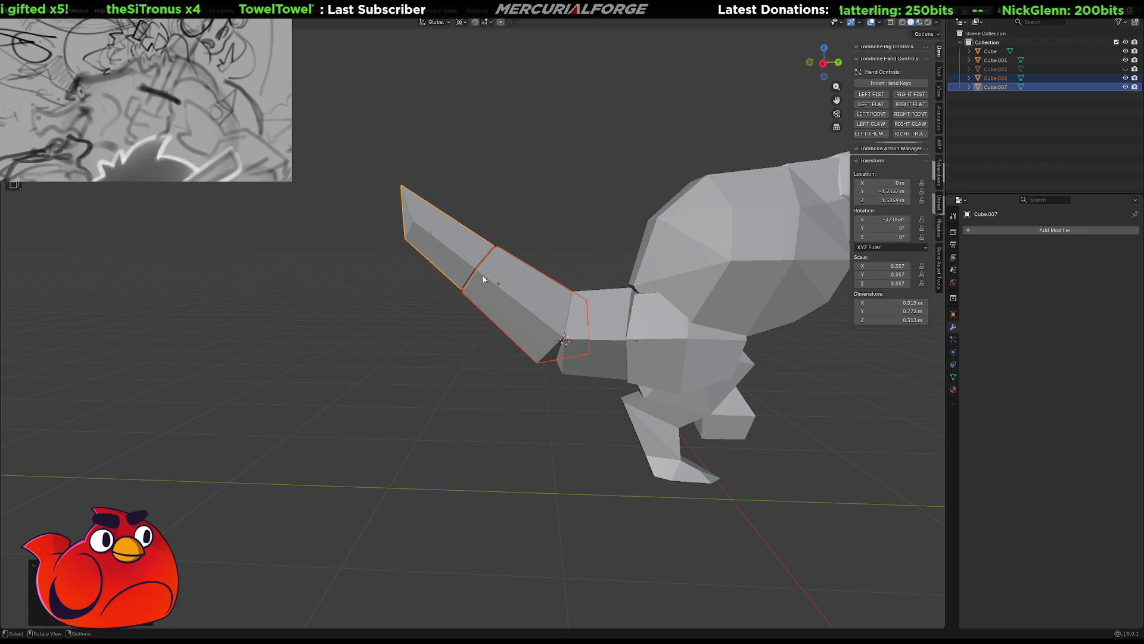
pyautogui.press('shift')
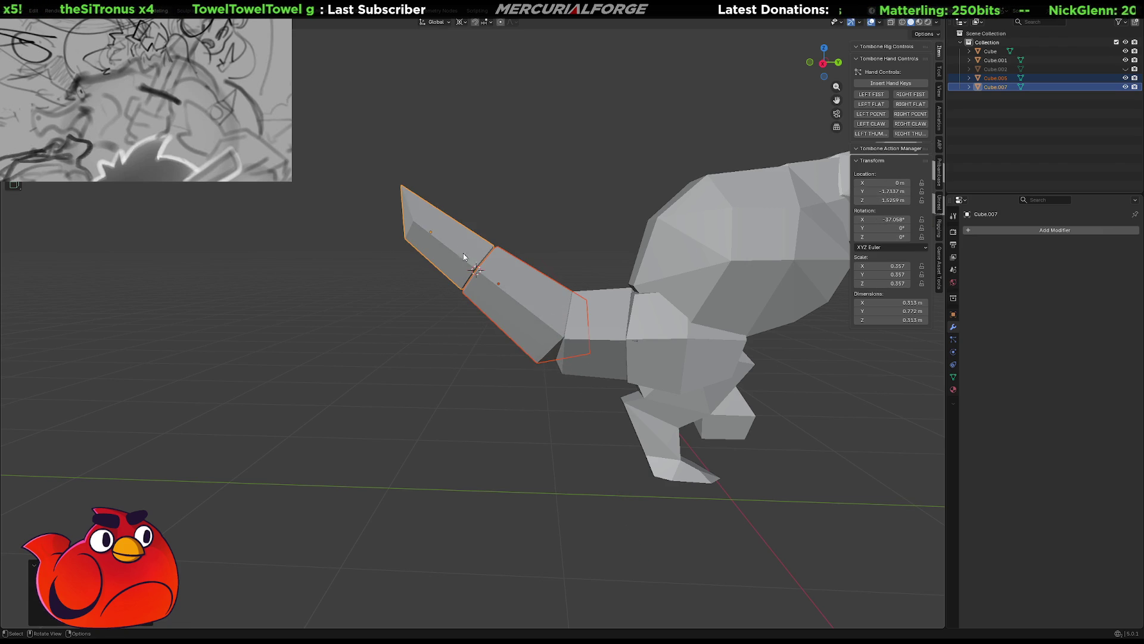
pyautogui.click(459, 246)
pyautogui.press('r')
pyautogui.press('x')
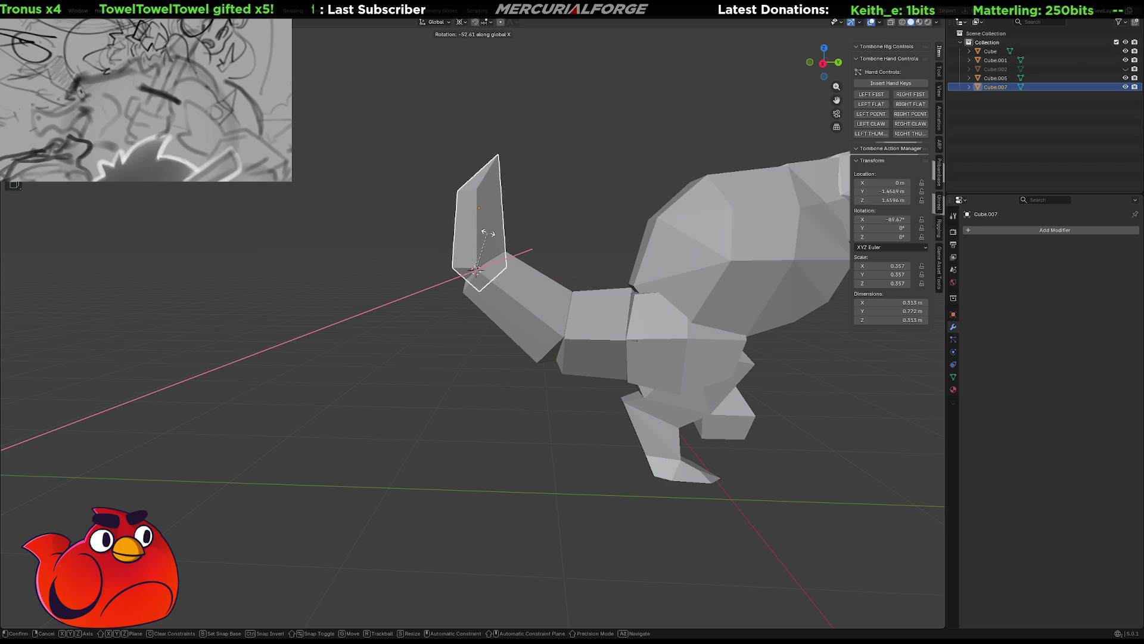
pyautogui.click(496, 228)
pyautogui.click(470, 345)
pyautogui.moveTo(470, 344)
pyautogui.mouseDown(button='middle')
pyautogui.moveTo(687, 350)
pyautogui.moveTo(536, 365)
pyautogui.moveTo(679, 349)
pyautogui.moveTo(585, 413)
pyautogui.moveTo(385, 391)
pyautogui.moveTo(420, 353)
pyautogui.moveTo(693, 350)
pyautogui.moveTo(478, 348)
pyautogui.moveTo(674, 361)
pyautogui.moveTo(657, 346)
pyautogui.mouseUp(button='middle')
pyautogui.hotkey('ctrl', 'z')
pyautogui.hotkey('ctrl', 'z')
pyautogui.hotkey('alt', 'r')
pyautogui.press('g')
pyautogui.scroll(2, 627, 341)
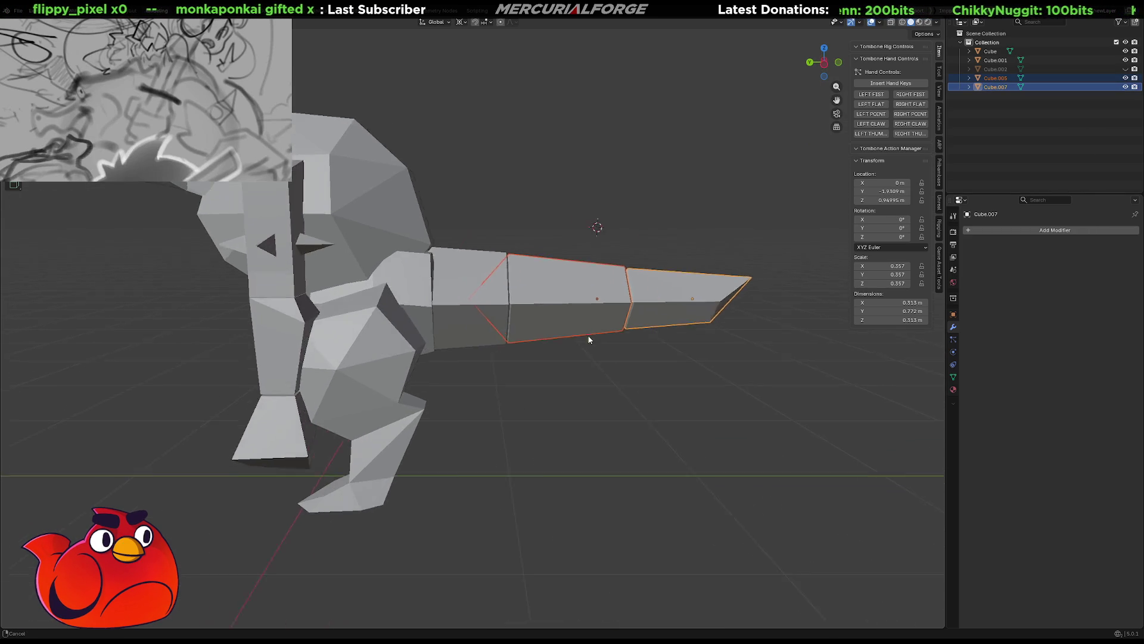
pyautogui.scroll(2, 536, 326)
pyautogui.scroll(1, 528, 309)
pyautogui.scroll(1, 548, 299)
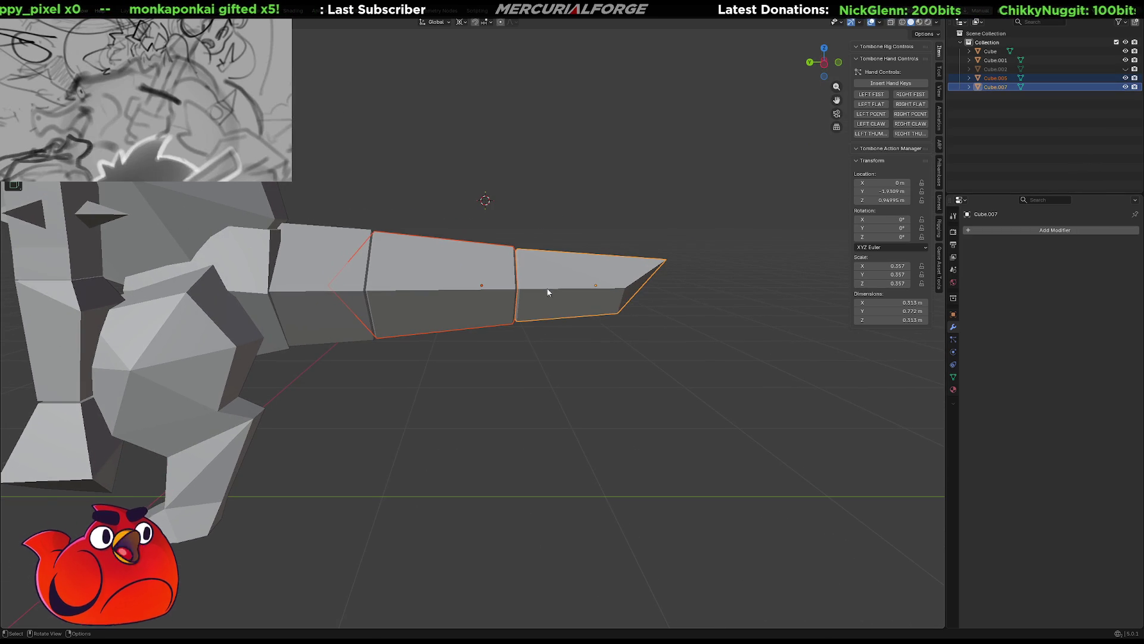
# Select the edge loop where the tip joins the tail, viewing it see-through
pyautogui.hotkey('alt', 'a')
pyautogui.press('t')
pyautogui.keyDown('alt'); pyautogui.click(541, 267); pyautogui.keyUp('alt')
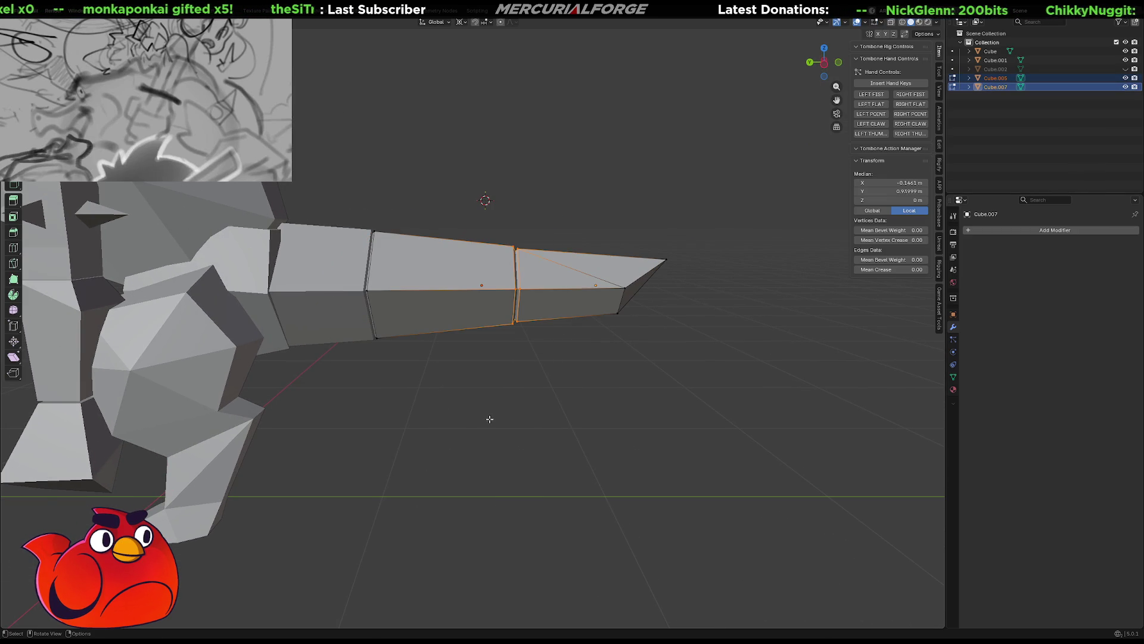
pyautogui.hotkey('alt', 'z')
pyautogui.press('s')
pyautogui.click(437, 404)
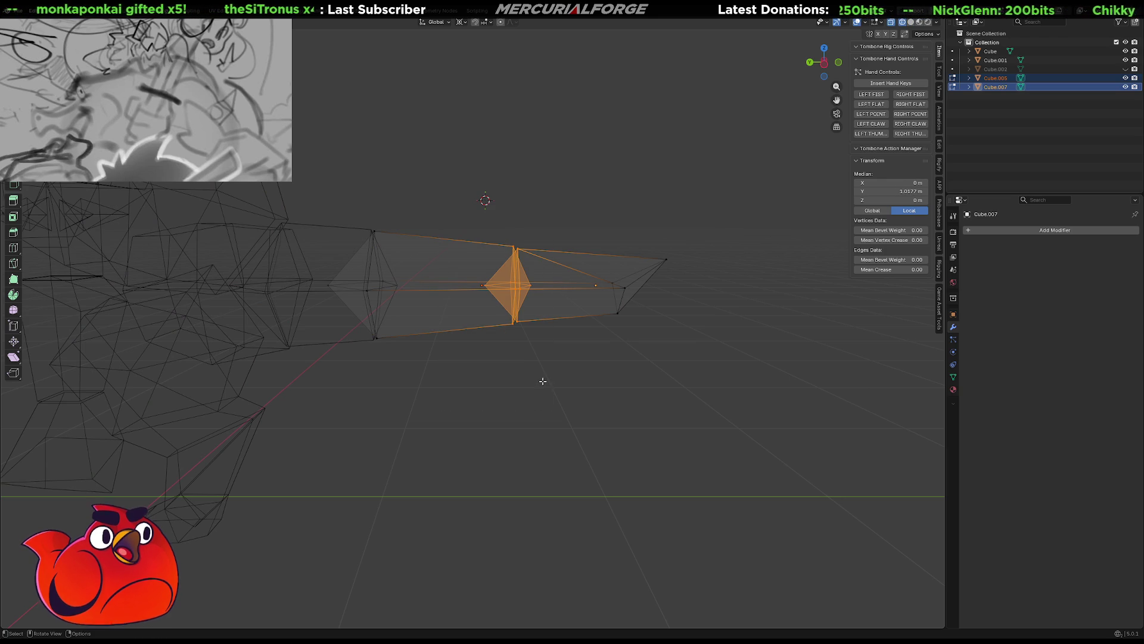
pyautogui.press('s')
pyautogui.press('Escape')
# Scale the joining loop slightly larger around its median point
pyautogui.press('.')
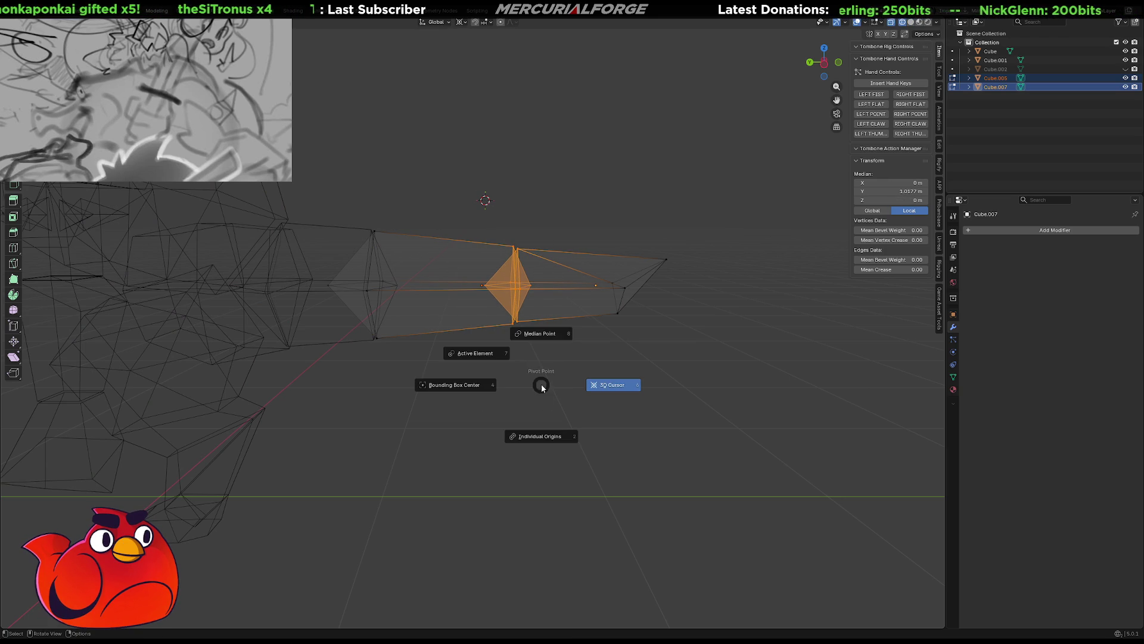
pyautogui.click(546, 345)
pyautogui.press('s')
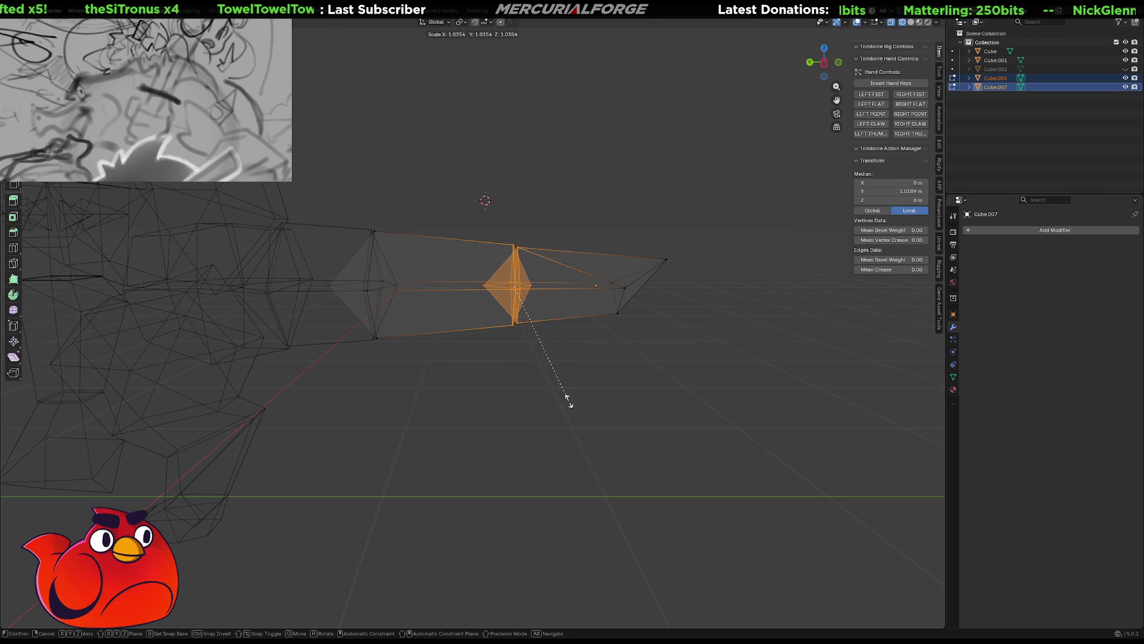
pyautogui.click(566, 407)
pyautogui.hotkey('alt', 'a')
pyautogui.moveTo(568, 407)
pyautogui.mouseDown(button='middle')
pyautogui.moveTo(560, 419)
pyautogui.moveTo(325, 409)
pyautogui.moveTo(551, 417)
pyautogui.moveTo(562, 395)
pyautogui.mouseUp(button='middle')
pyautogui.scroll(3, 560, 419)
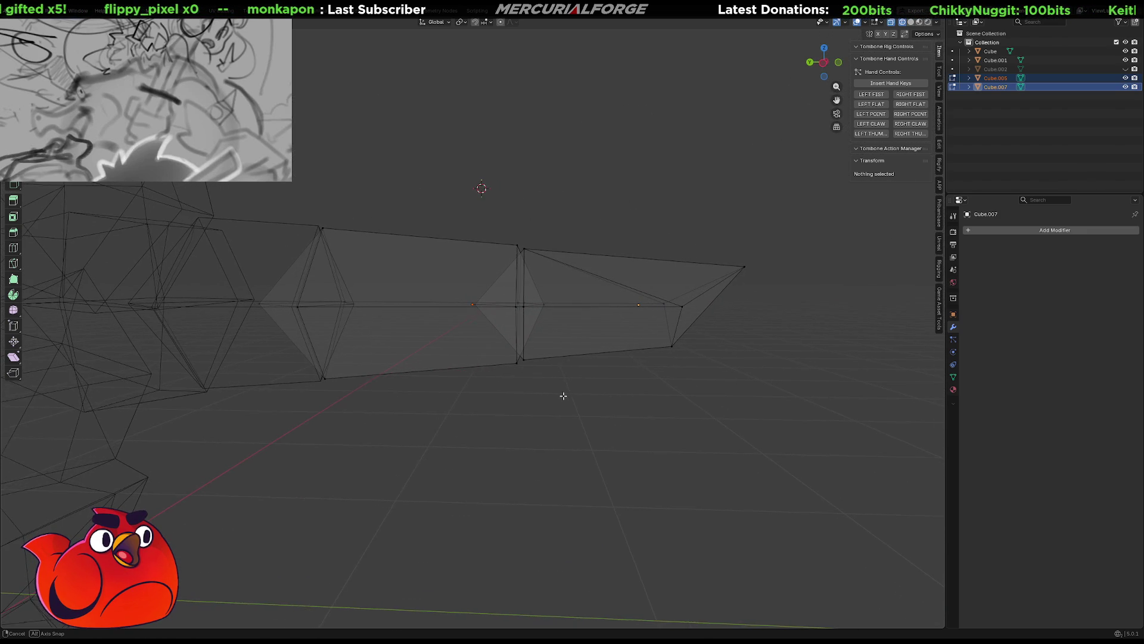
# Undo and redo the change, then return to Object Mode and select the tail tip
pyautogui.click(584, 304)
pyautogui.hotkey('ctrl', 'z')
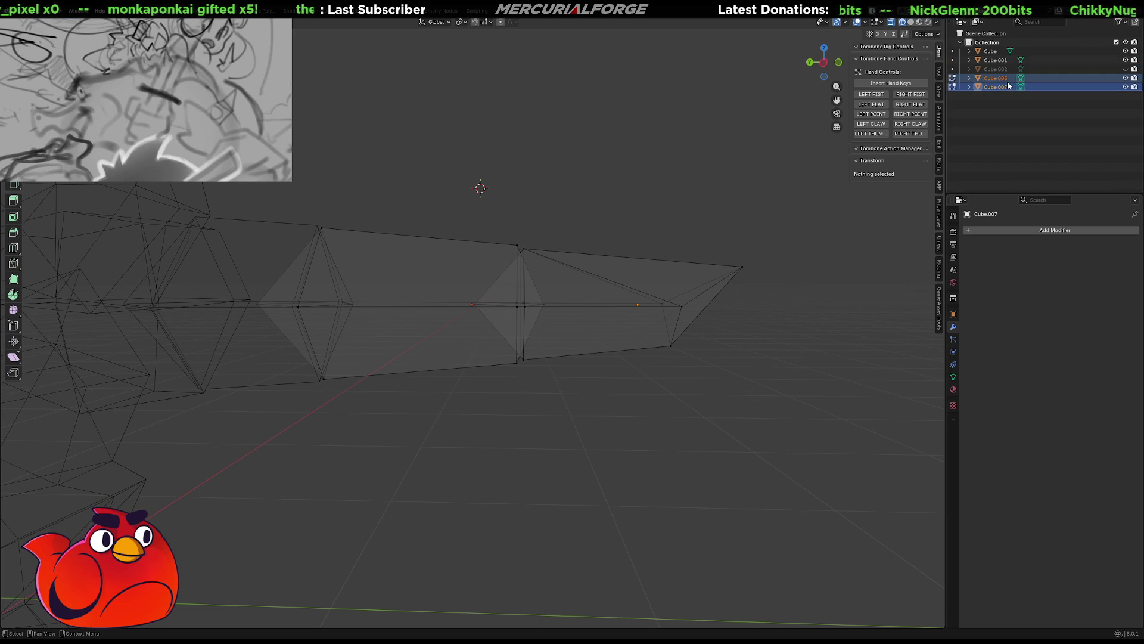
pyautogui.hotkey('ctrl', 'shift', 'z')
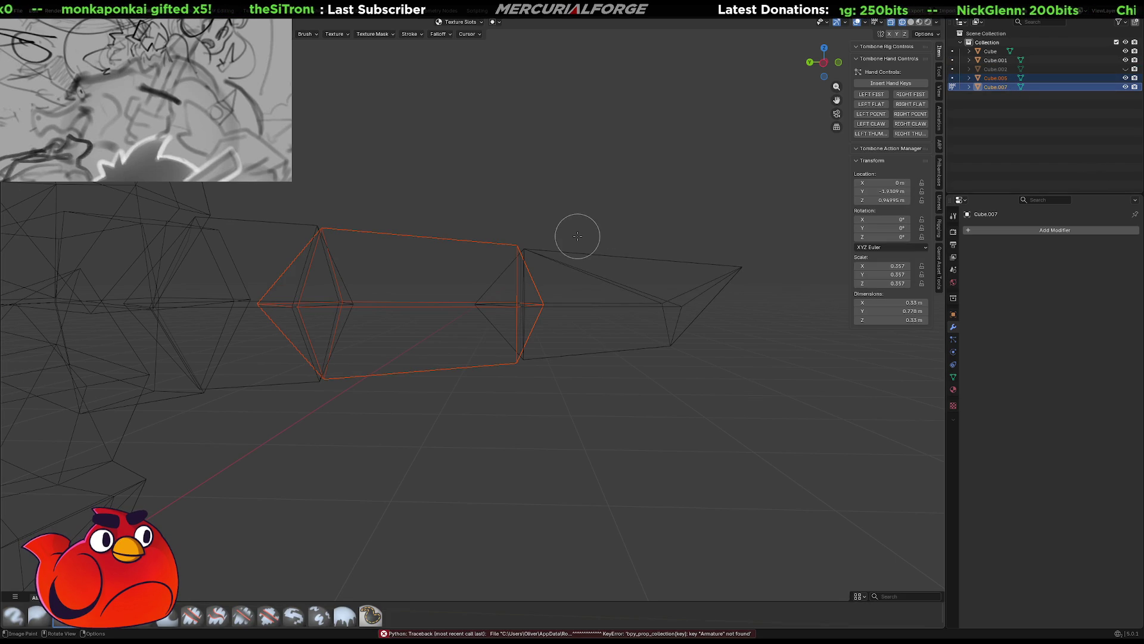
pyautogui.press('w')
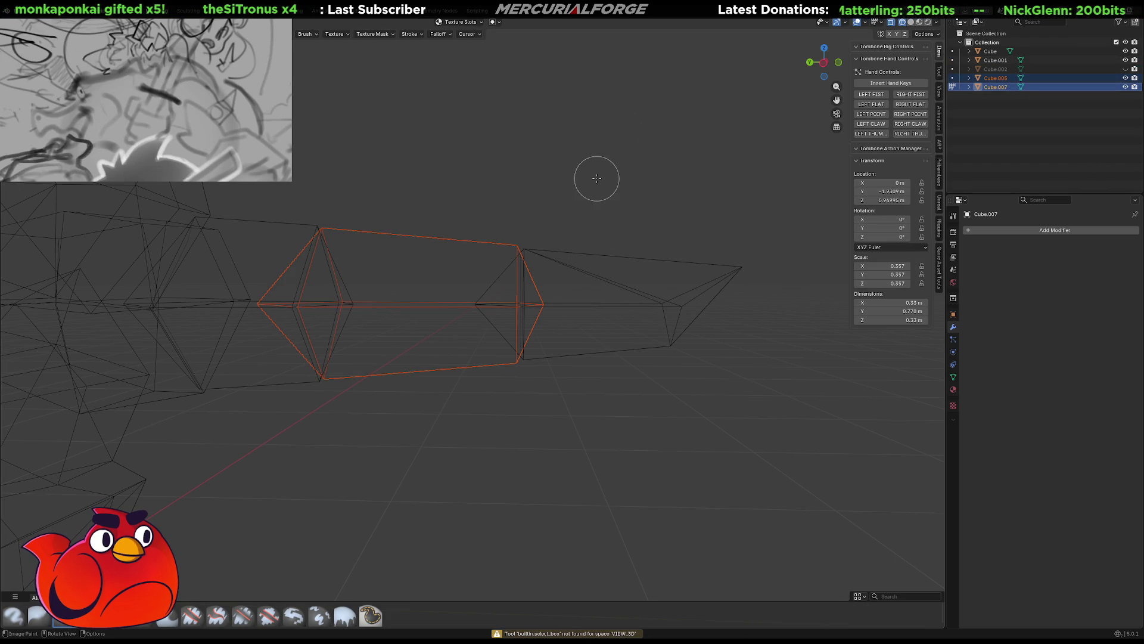
pyautogui.hotkey('ctrl', 'Tab')
pyautogui.click(591, 202)
pyautogui.click(580, 259)
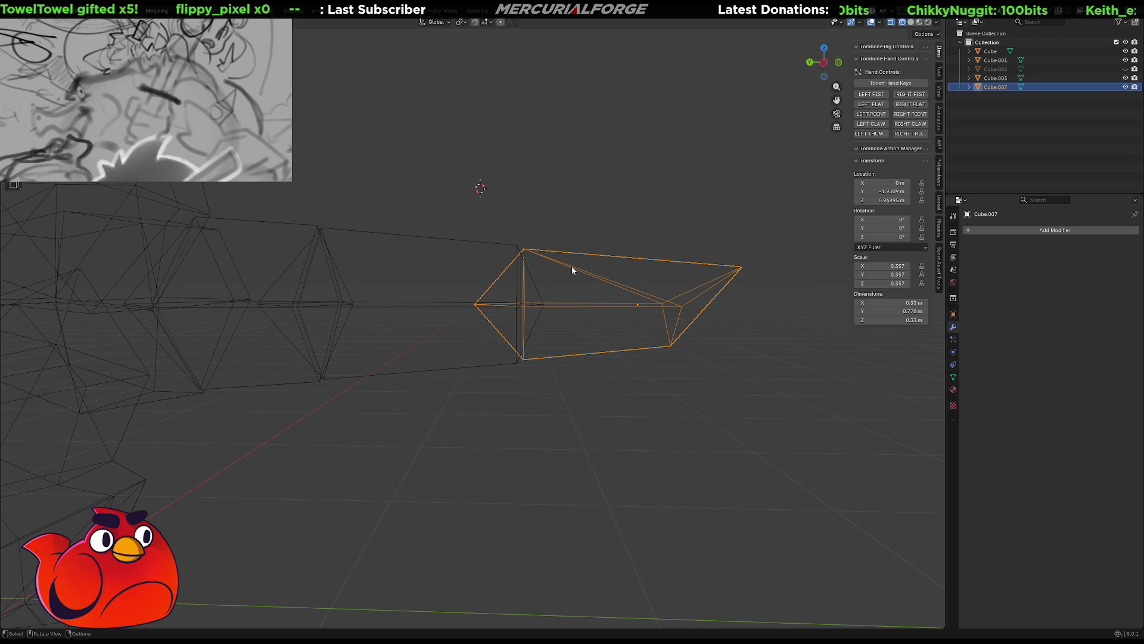
# Select the pointed tip Cube.007 and box-select its base vertices in Edit Mode
pyautogui.click(579, 406)
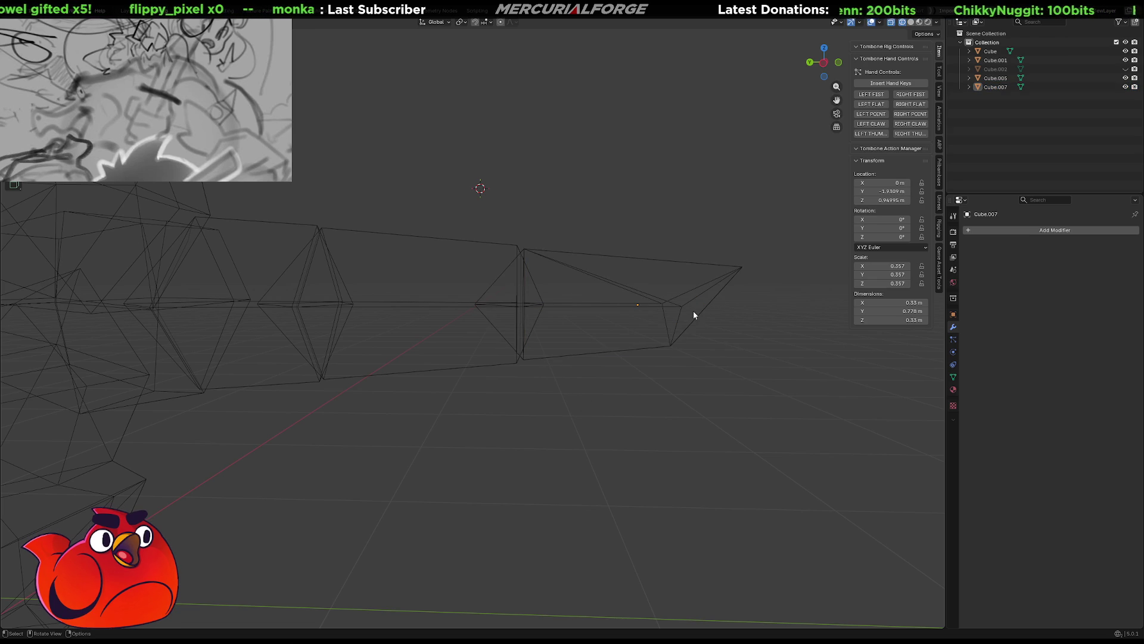
pyautogui.click(671, 307)
pyautogui.moveTo(602, 320)
pyautogui.mouseDown(button='middle')
pyautogui.moveTo(738, 337)
pyautogui.moveTo(603, 357)
pyautogui.mouseUp(button='middle')
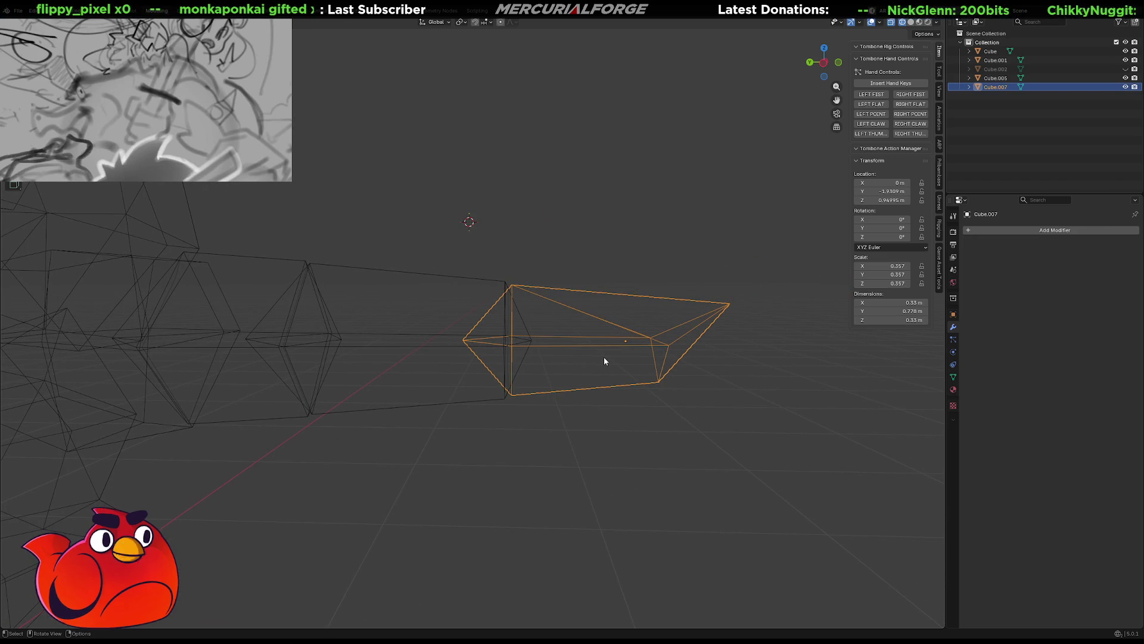
pyautogui.keyDown('shift'); pyautogui.moveTo(540, 329); pyautogui.dragTo(567, 282, button='middle'); pyautogui.keyUp('shift')
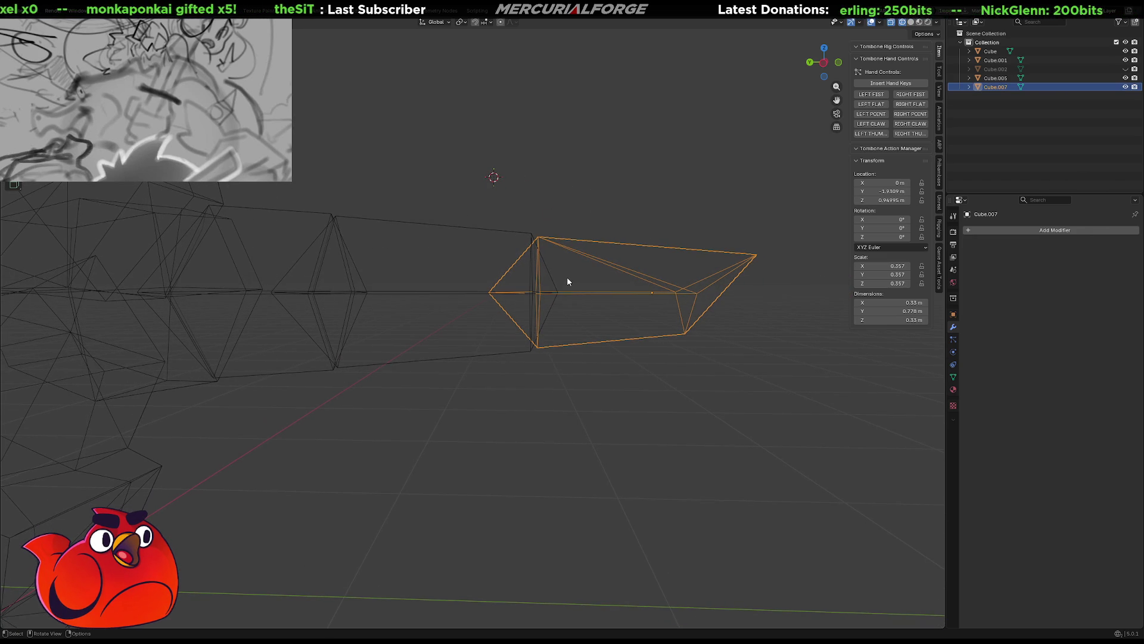
pyautogui.press('Tab')
pyautogui.press('Tab')
pyautogui.press('Tab')
pyautogui.moveTo(598, 197); pyautogui.dragTo(412, 483)
# Widen the tip's base slightly and slide it along Y to meet the neighbouring segment
pyautogui.press('s')
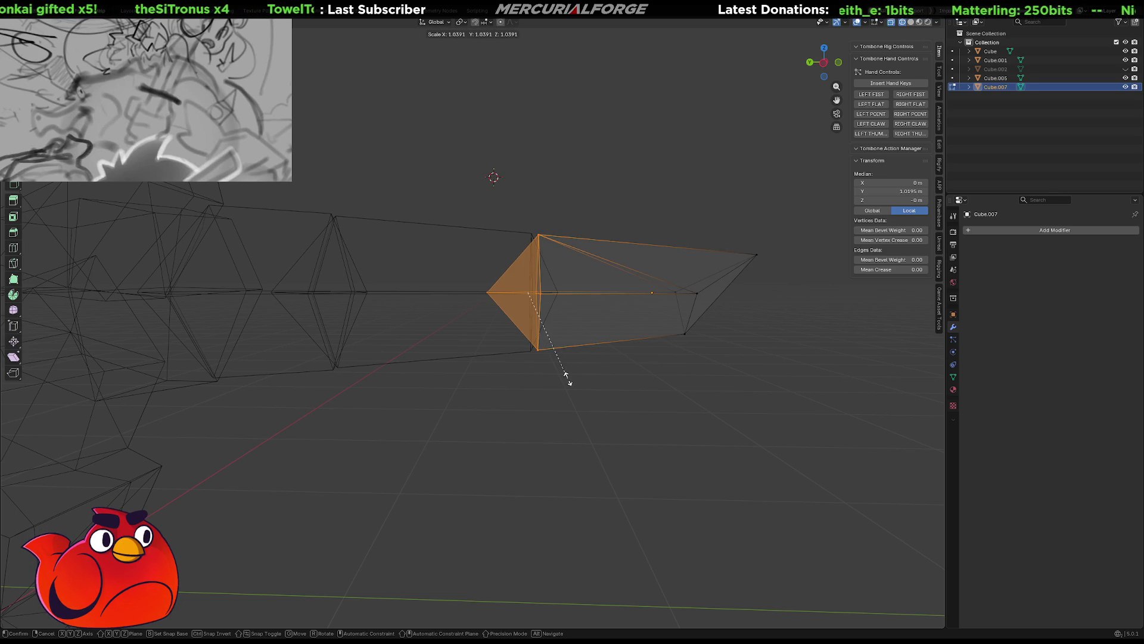
pyautogui.click(567, 381)
pyautogui.press('g')
pyautogui.press('y')
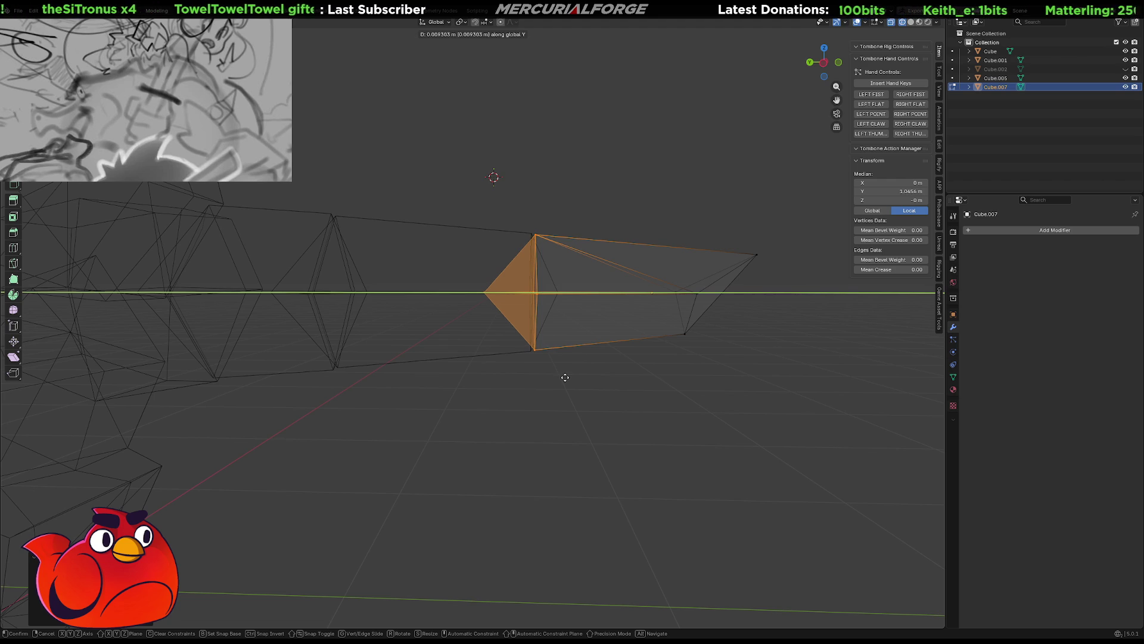
pyautogui.click(565, 376)
# Return to solid shading, inspect the tail, and start editing the first segment Cube.001
pyautogui.moveTo(539, 408); pyautogui.dragTo(593, 414, button='middle')
pyautogui.press('Tab')
pyautogui.hotkey('shift', 'z')
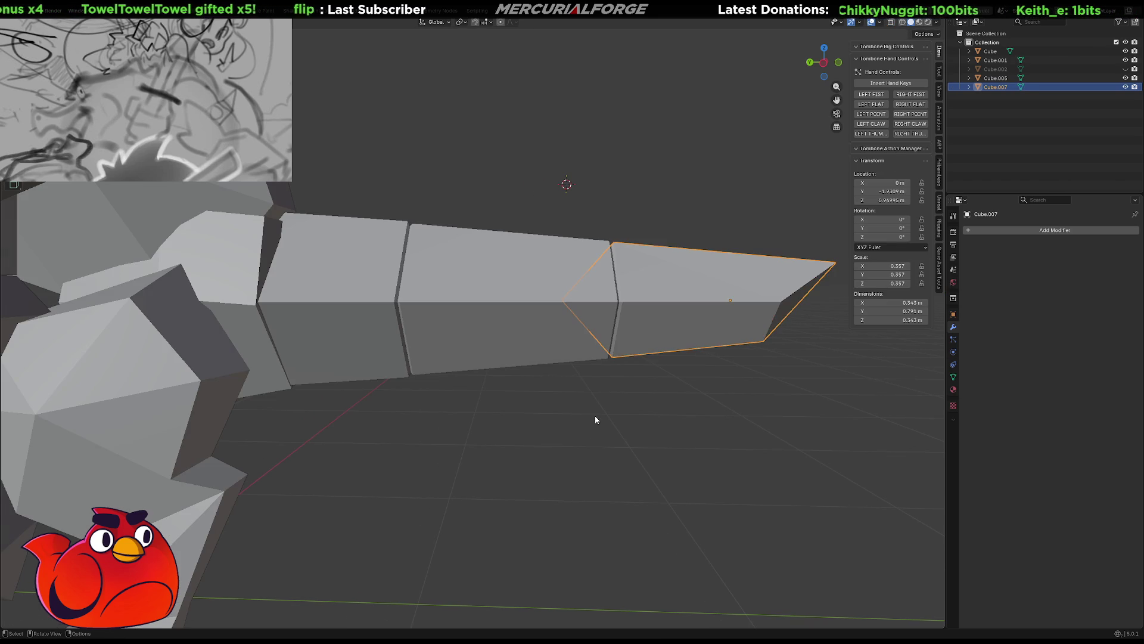
pyautogui.click(559, 400)
pyautogui.moveTo(496, 392); pyautogui.dragTo(602, 394, button='middle')
pyautogui.click(486, 256)
pyautogui.press('Tab')
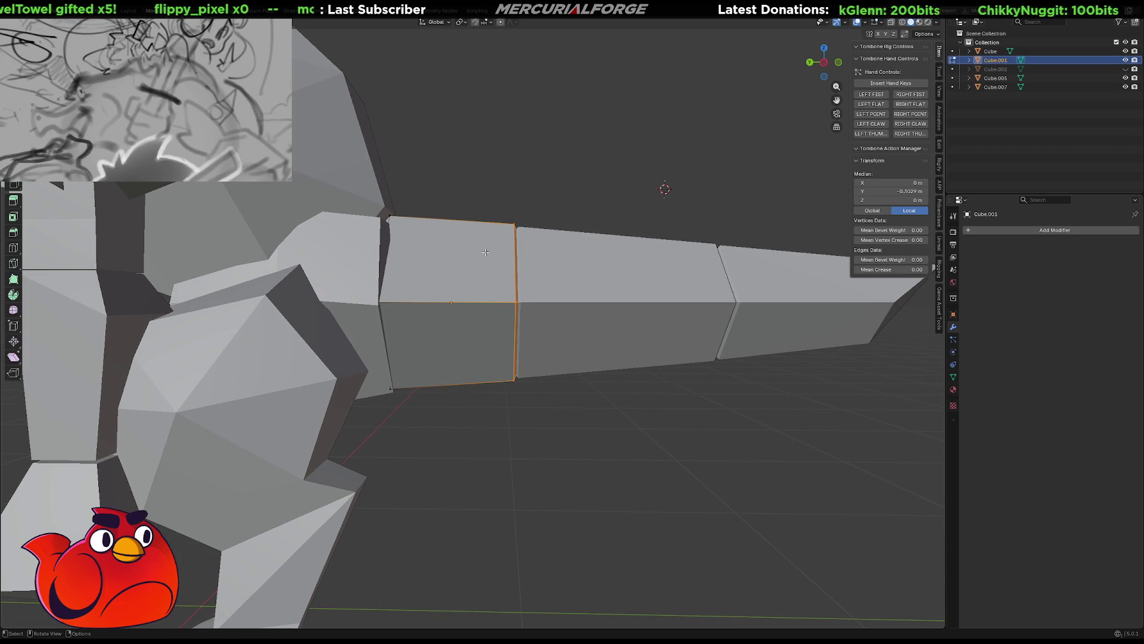
# Shrink Cube.001's end loop slightly and slide it along Y toward the next segment
pyautogui.moveTo(485, 251); pyautogui.dragTo(536, 294, button='middle')
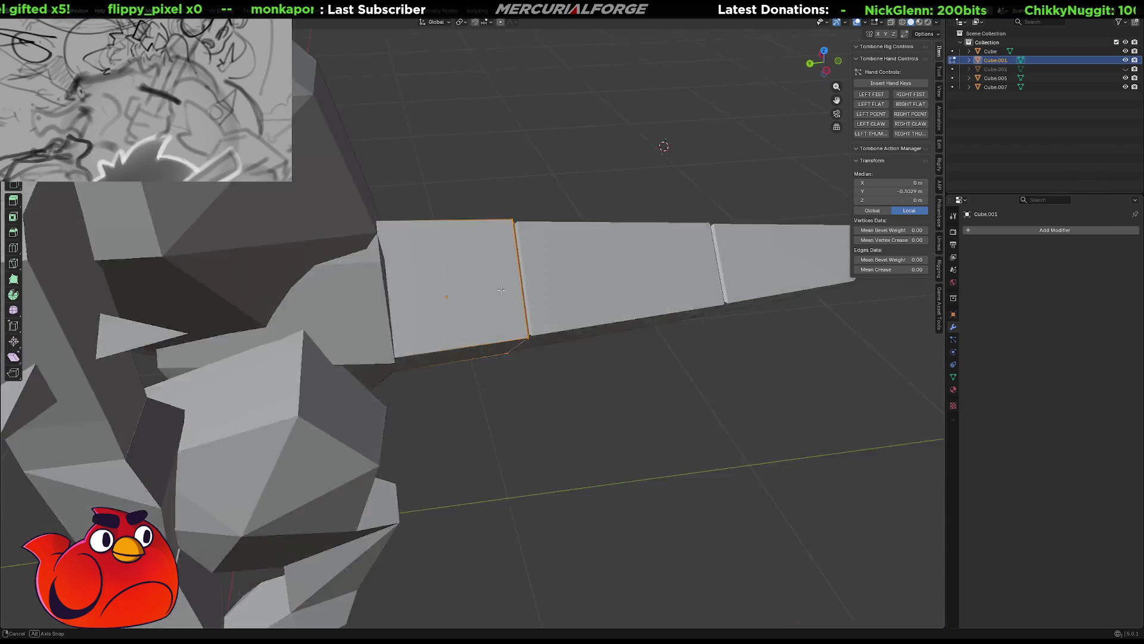
pyautogui.press('s')
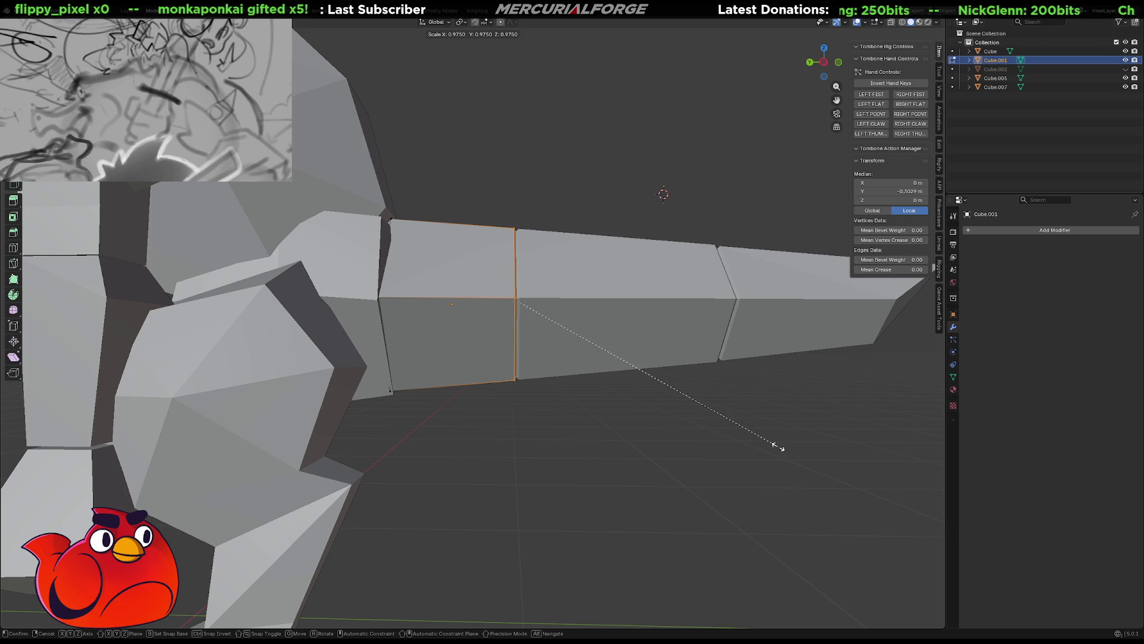
pyautogui.press('g')
pyautogui.press('y')
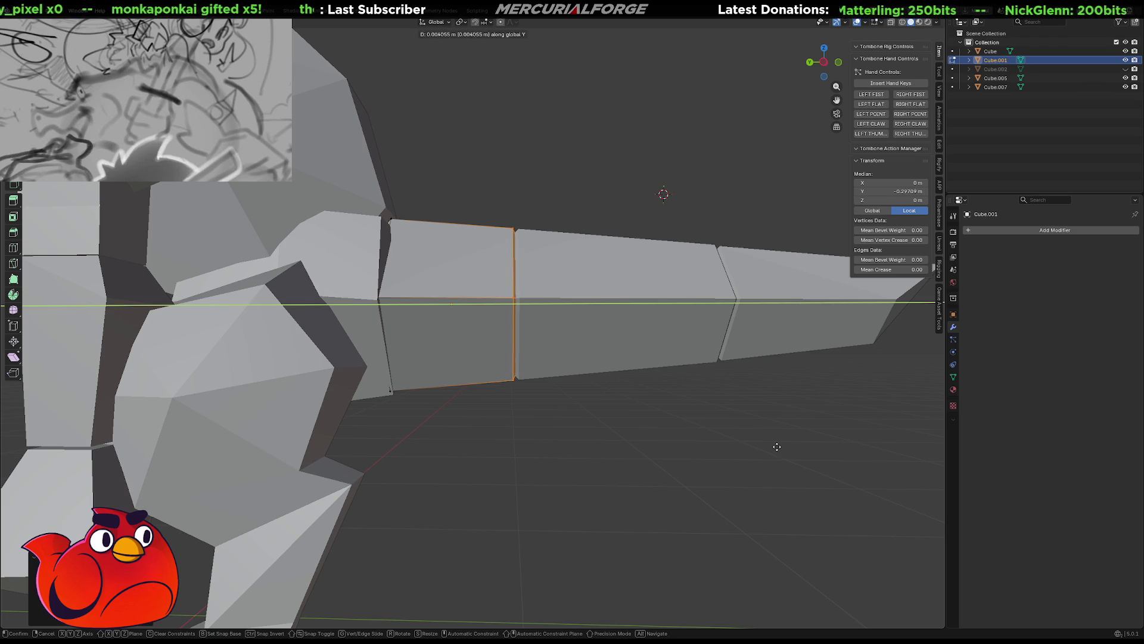
pyautogui.click(776, 445)
pyautogui.hotkey('alt', 'a')
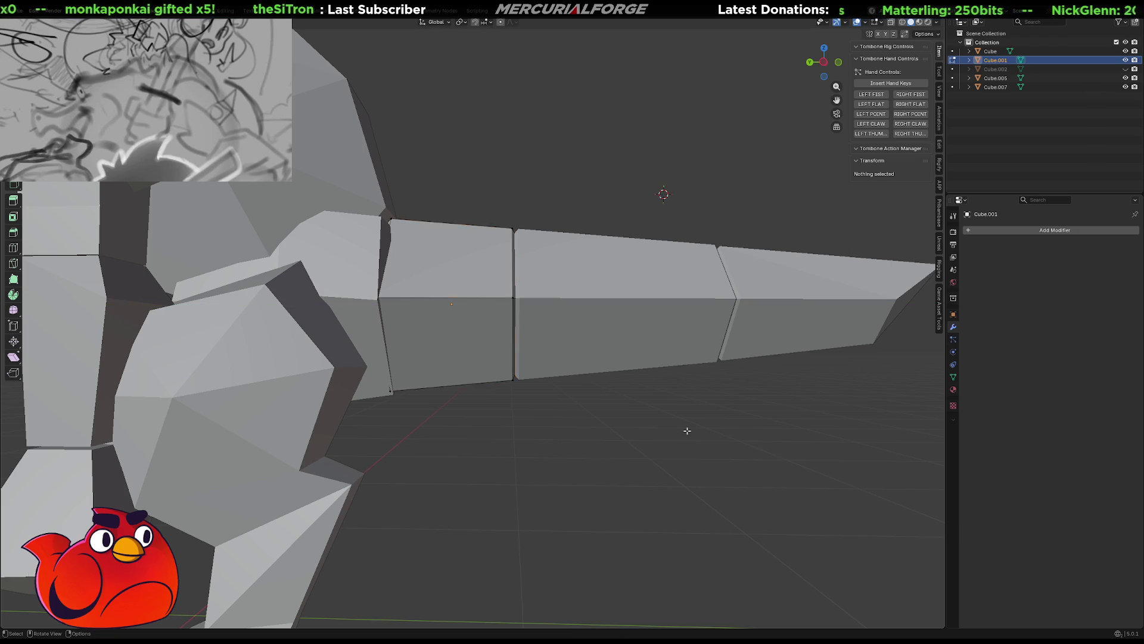
pyautogui.scroll(-5, 685, 430)
# Orbit around to view the whole dinosaur from the rear and front
pyautogui.moveTo(677, 430)
pyautogui.mouseDown(button='middle')
pyautogui.moveTo(567, 457)
pyautogui.moveTo(391, 453)
pyautogui.moveTo(689, 447)
pyautogui.mouseUp(button='middle')
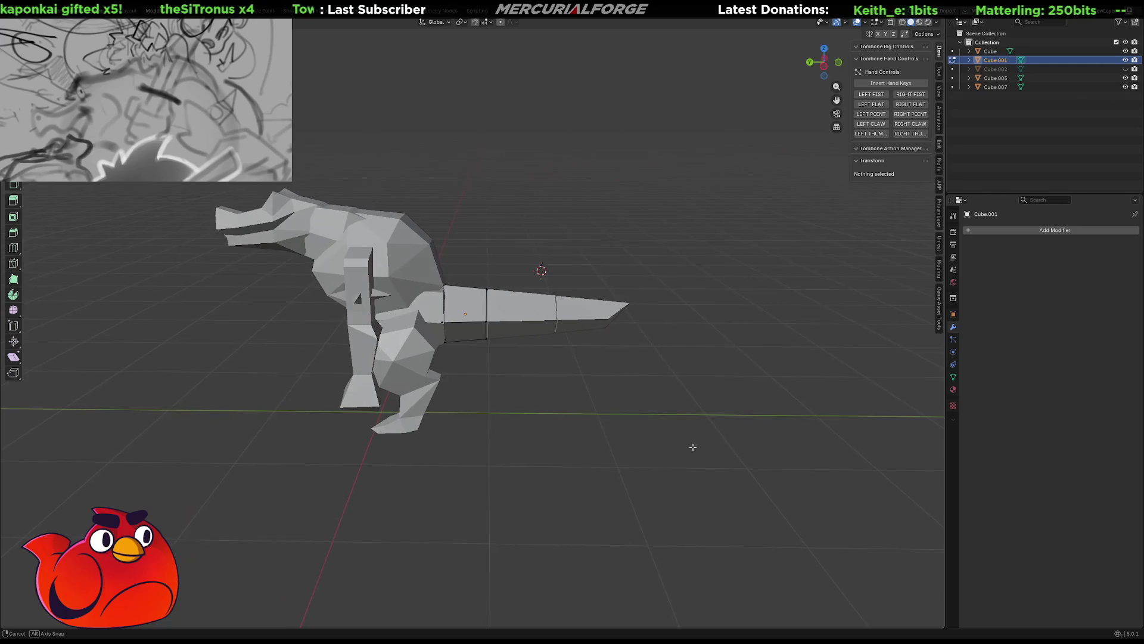
pyautogui.scroll(4, 676, 432)
pyautogui.scroll(-2, 636, 428)
pyautogui.moveTo(638, 412)
pyautogui.mouseDown(button='middle')
pyautogui.moveTo(432, 411)
pyautogui.moveTo(603, 408)
pyautogui.moveTo(636, 434)
pyautogui.mouseUp(button='middle')
pyautogui.scroll(4, 713, 399)
pyautogui.scroll(-2, 713, 400)
pyautogui.moveTo(638, 377)
pyautogui.mouseDown(button='middle')
pyautogui.moveTo(427, 380)
pyautogui.moveTo(495, 370)
pyautogui.mouseUp(button='middle')
# Collapse two body vertices at the tail joint into a single merged vertex
pyautogui.click(462, 375)
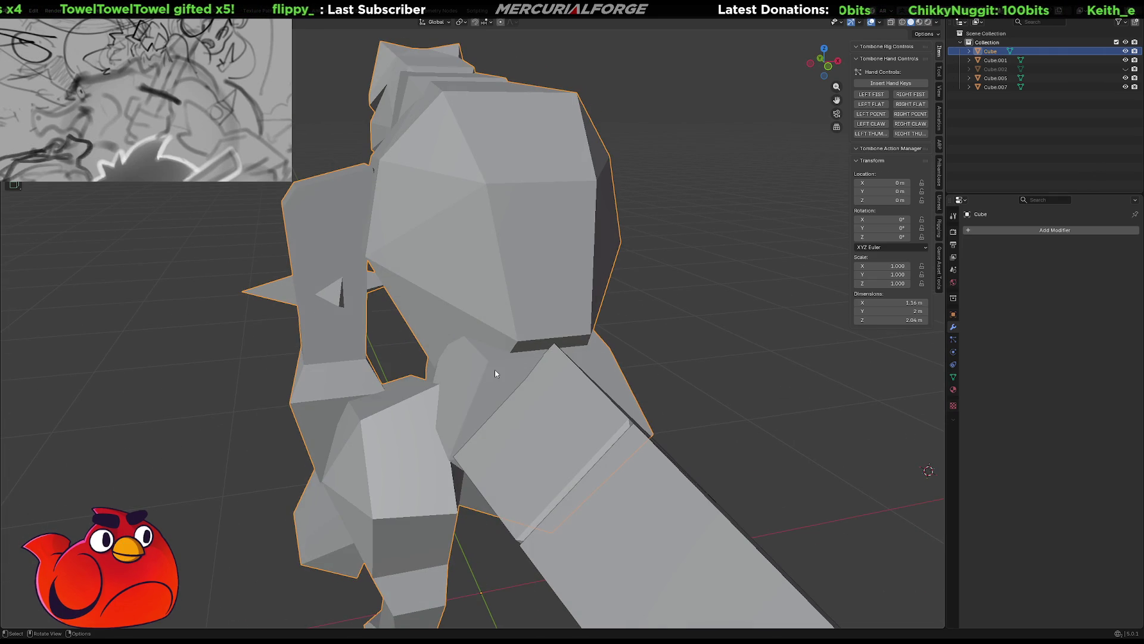
pyautogui.press('Tab')
pyautogui.click(486, 361)
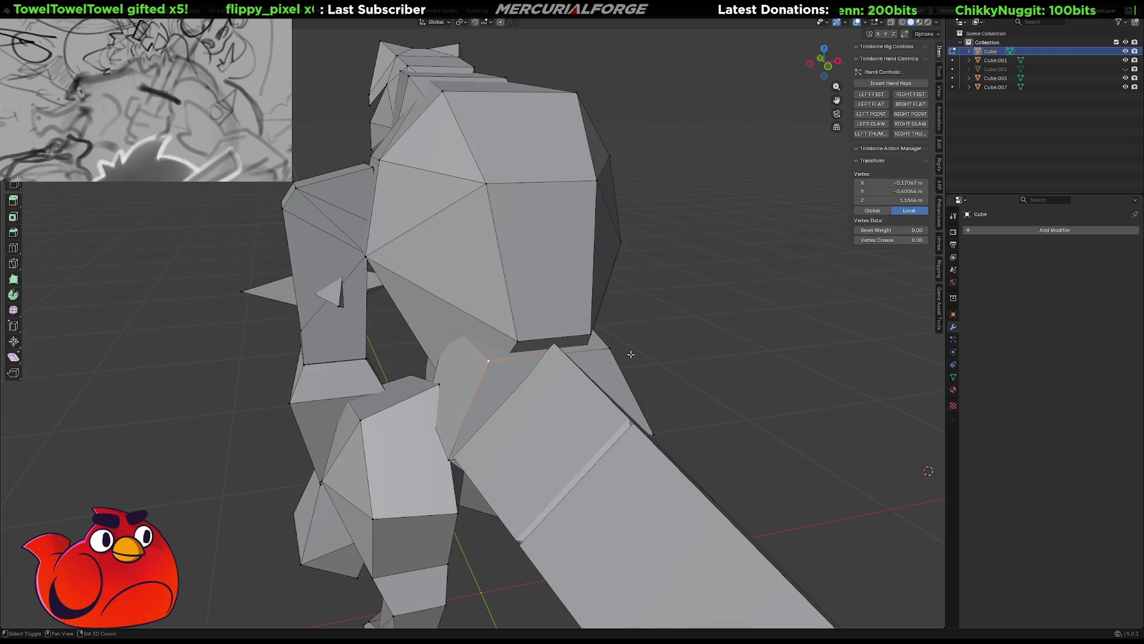
pyautogui.keyDown('shift'); pyautogui.click(611, 346); pyautogui.keyUp('shift')
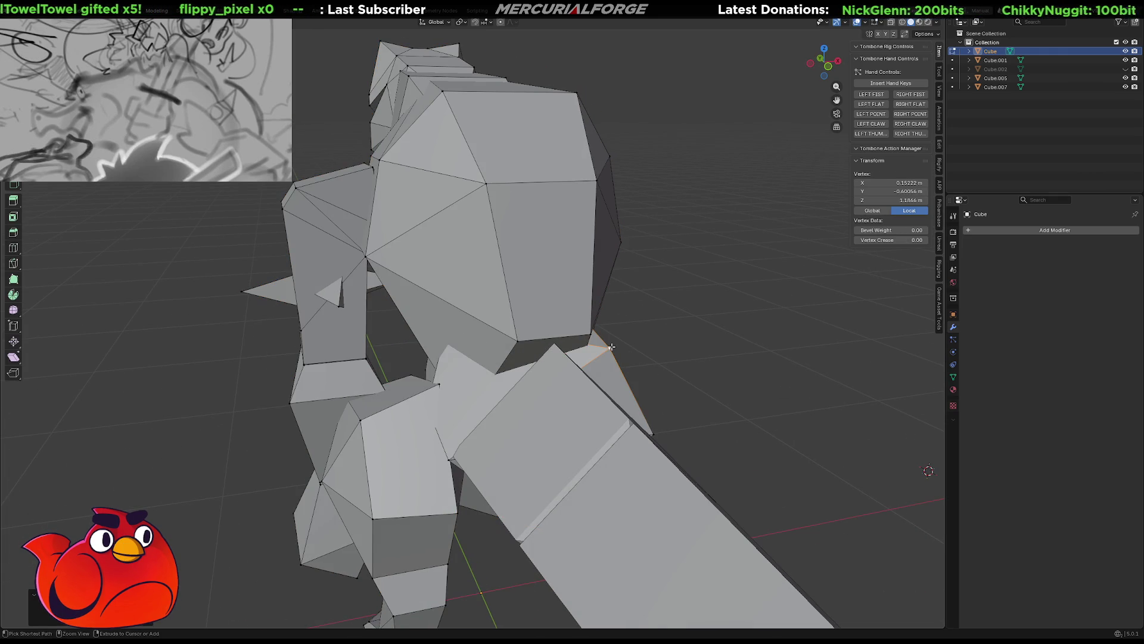
pyautogui.rightClick(612, 346)
pyautogui.press('Escape')
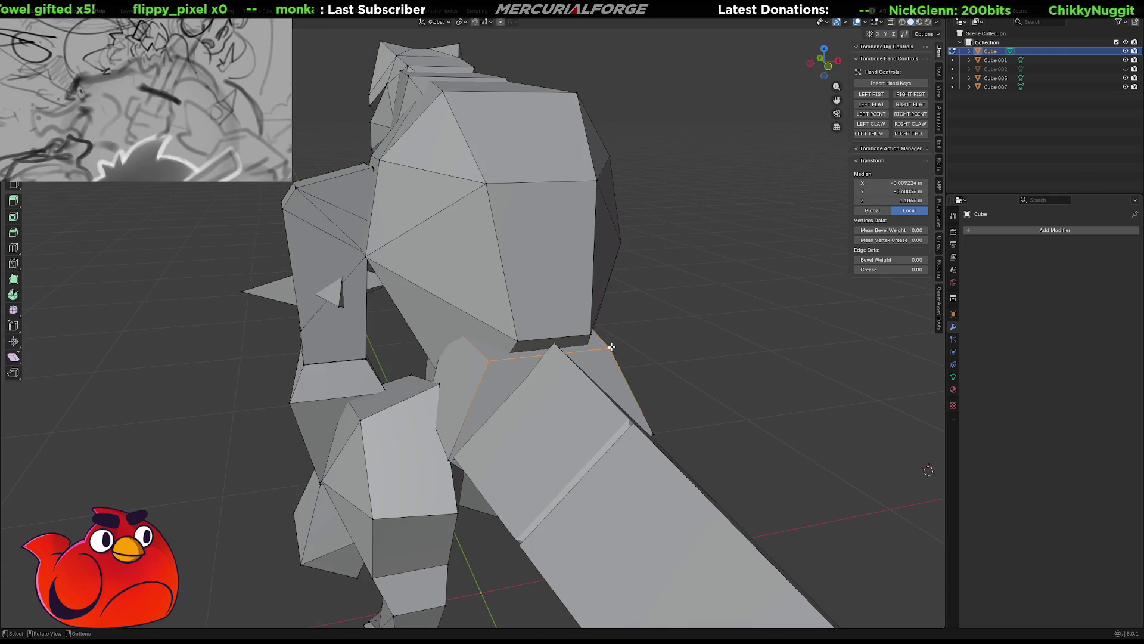
pyautogui.press('m')
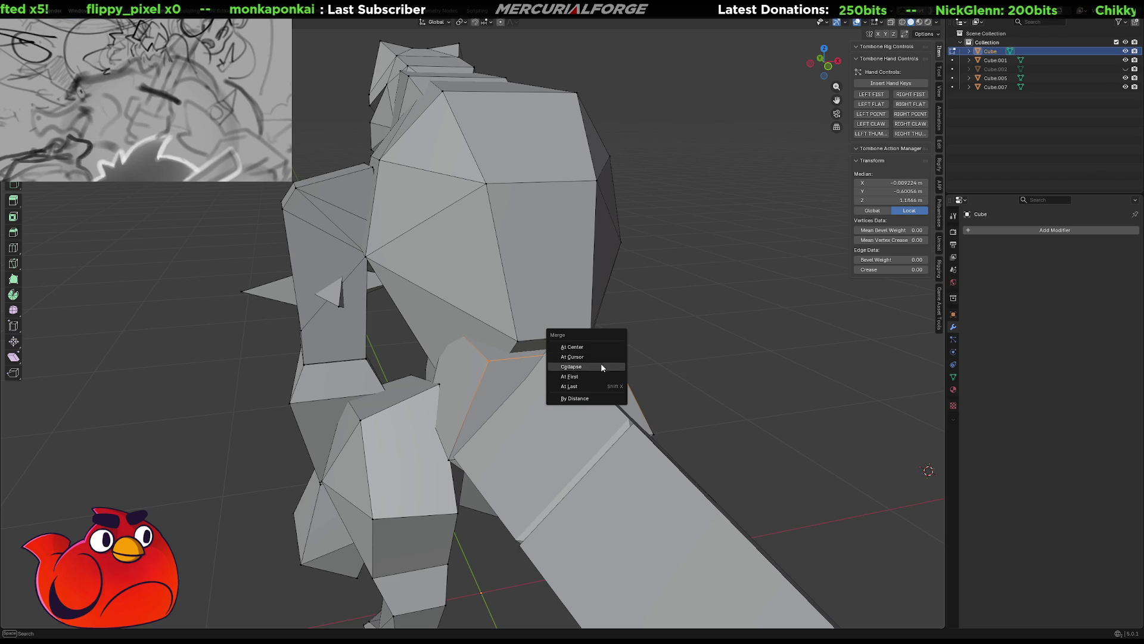
pyautogui.click(597, 347)
pyautogui.moveTo(597, 347); pyautogui.dragTo(659, 351, button='middle')
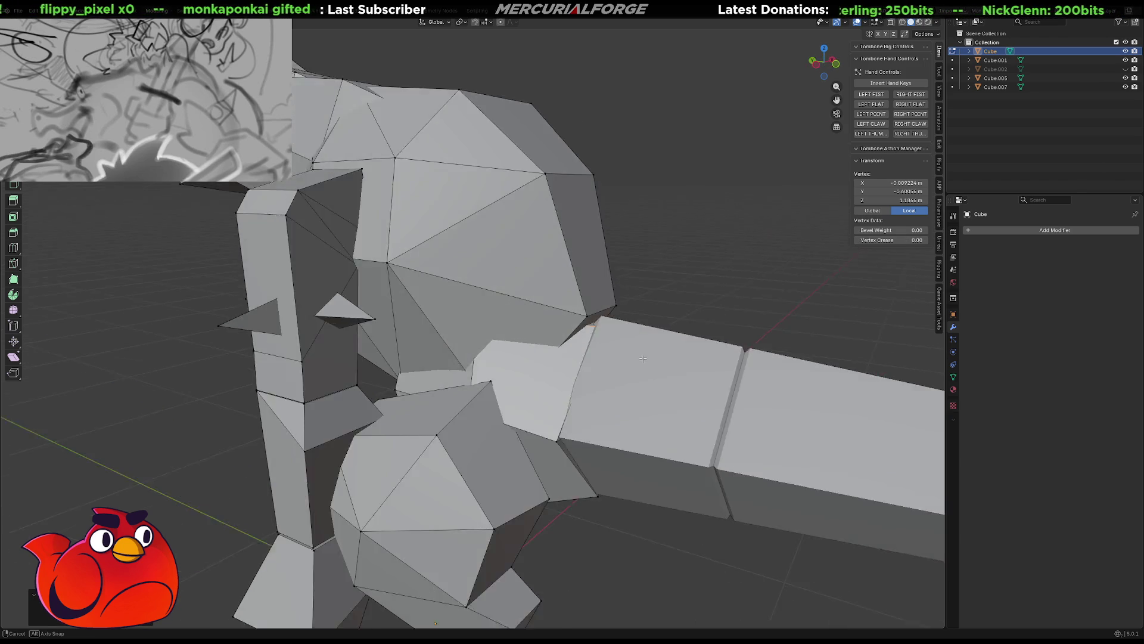
# Nudge the merged vertex vertically along Z to sit at the tail joint
pyautogui.press('g')
pyautogui.press('z')
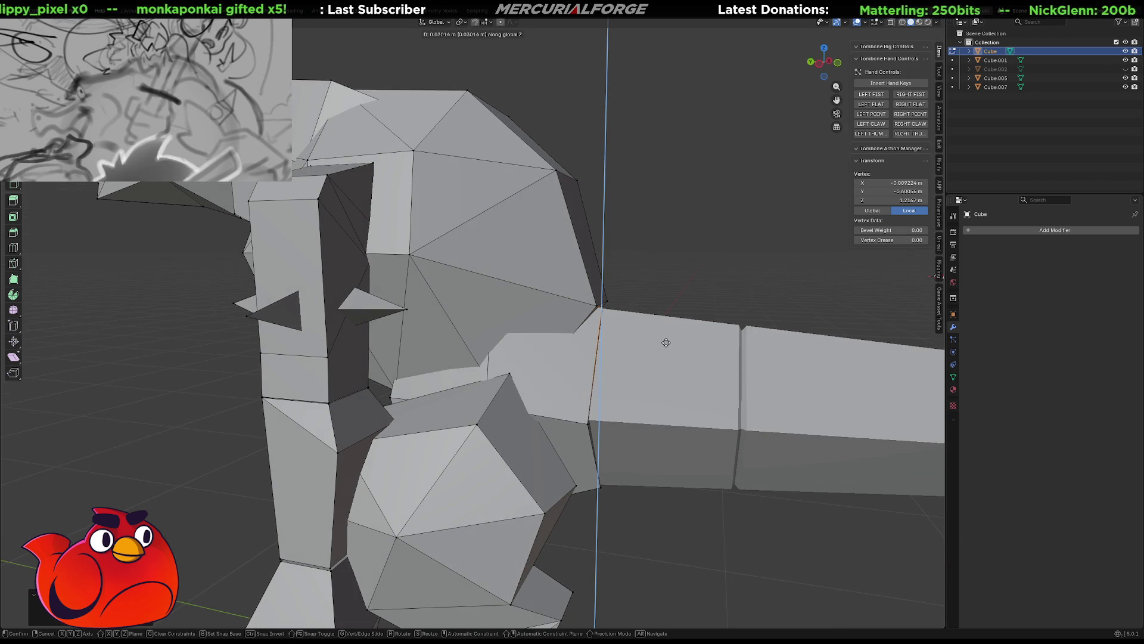
pyautogui.click(666, 342)
pyautogui.moveTo(667, 342)
pyautogui.mouseDown(button='middle')
pyautogui.moveTo(491, 369)
pyautogui.moveTo(544, 369)
pyautogui.mouseUp(button='middle')
pyautogui.press('Tab')
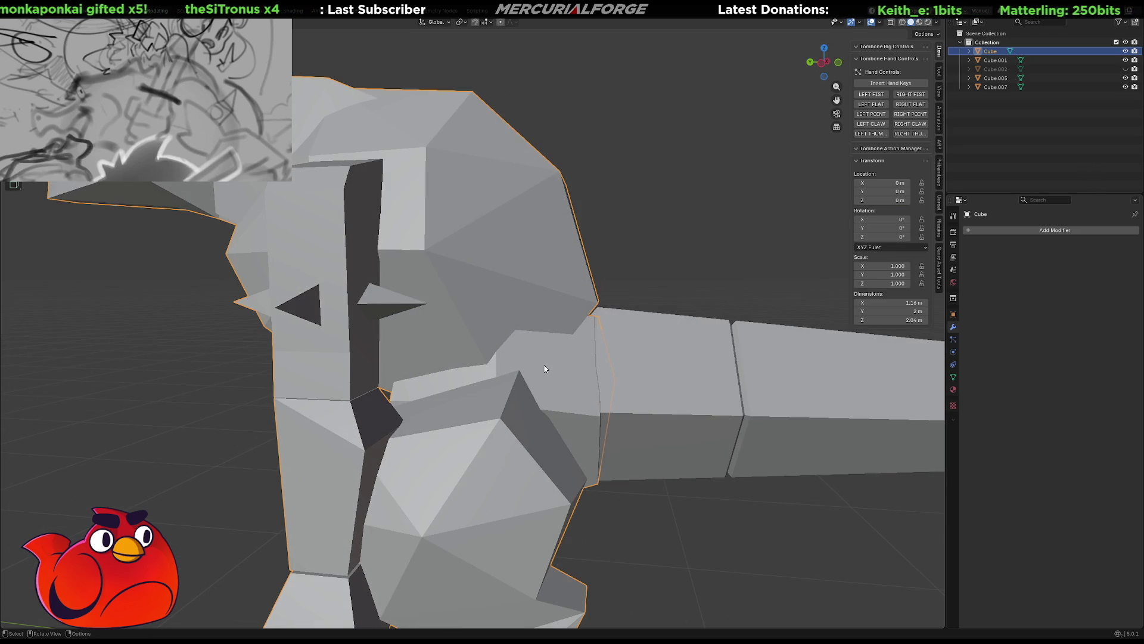
pyautogui.press('Tab')
# Dissolve the extra edges of the face strip at the tail joint
pyautogui.hotkey('alt', 'a')
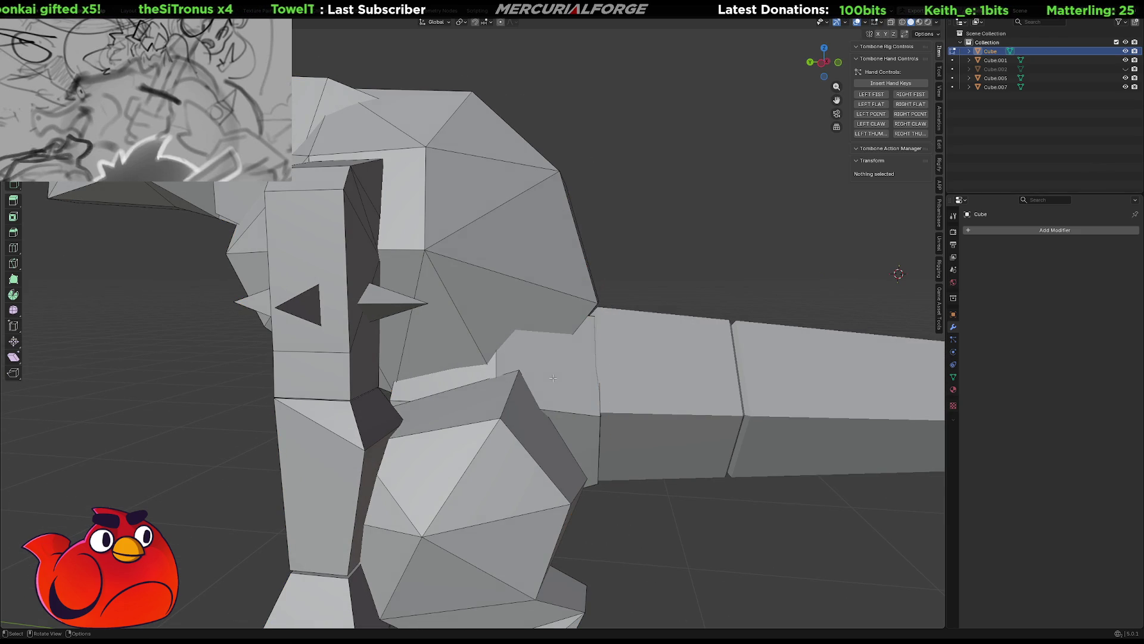
pyautogui.keyDown('alt'); pyautogui.click(553, 377); pyautogui.keyUp('alt')
pyautogui.press('x')
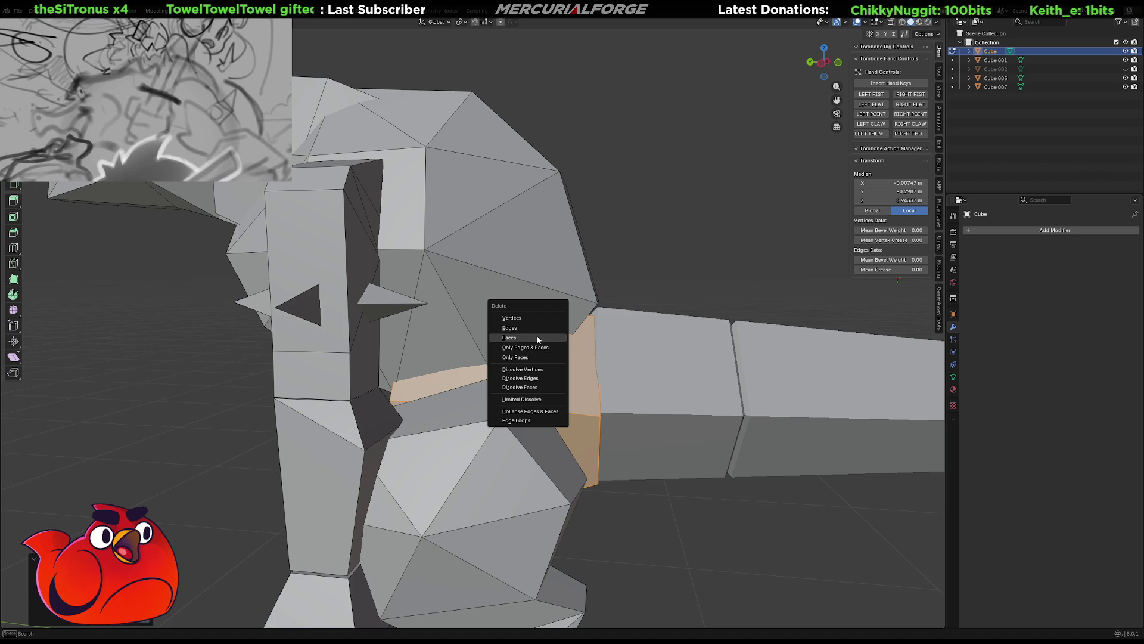
pyautogui.click(536, 334)
pyautogui.moveTo(537, 335)
pyautogui.mouseDown(button='middle')
pyautogui.moveTo(777, 376)
pyautogui.moveTo(775, 361)
pyautogui.mouseUp(button='middle')
pyautogui.scroll(1, 776, 376)
pyautogui.scroll(2, 804, 348)
pyautogui.scroll(2, 794, 348)
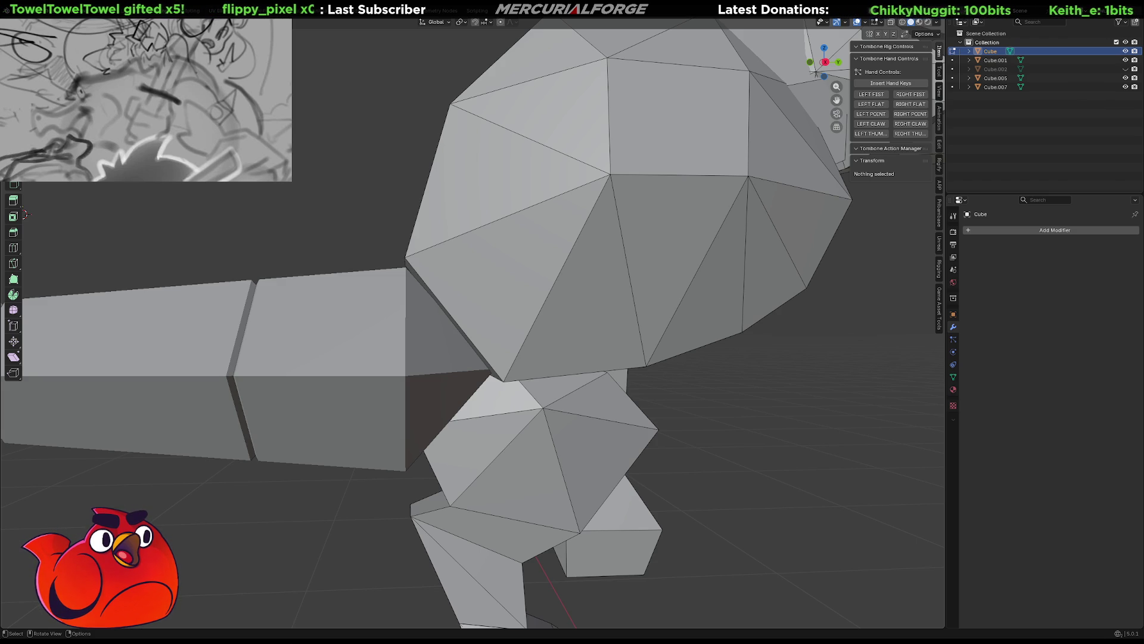
pyautogui.scroll(-3, 781, 402)
# Orbit the viewport to view the whole dinosaur with its pointed tail
pyautogui.moveTo(781, 401)
pyautogui.mouseDown(button='middle')
pyautogui.moveTo(582, 404)
pyautogui.moveTo(761, 406)
pyautogui.moveTo(609, 412)
pyautogui.moveTo(748, 404)
pyautogui.moveTo(753, 223)
pyautogui.moveTo(685, 216)
pyautogui.mouseUp(button='middle')
pyautogui.scroll(-2, 582, 405)
pyautogui.scroll(2, 608, 411)
pyautogui.scroll(2, 608, 403)
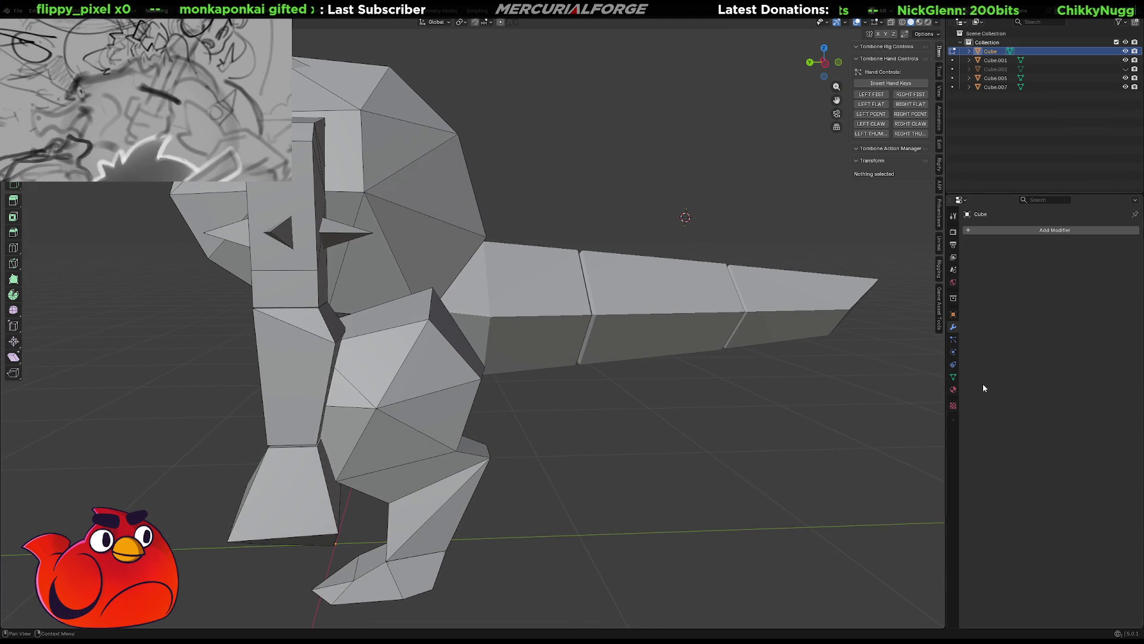